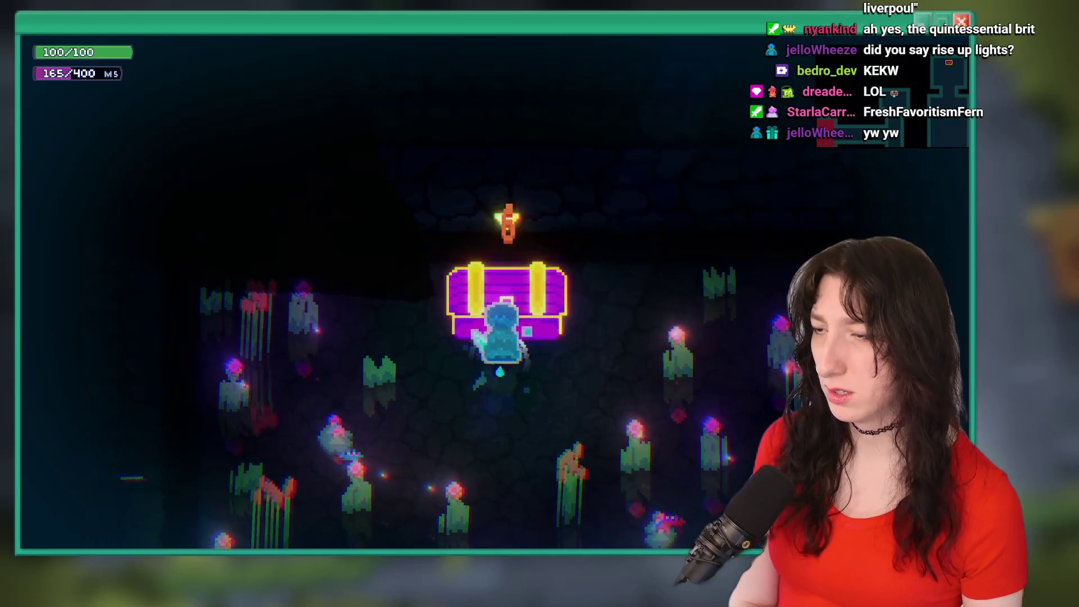
# Open the dungeon chest, collect the Orb of Absorption – Feet, and confirm it in the inventory.
pyautogui.press('e')
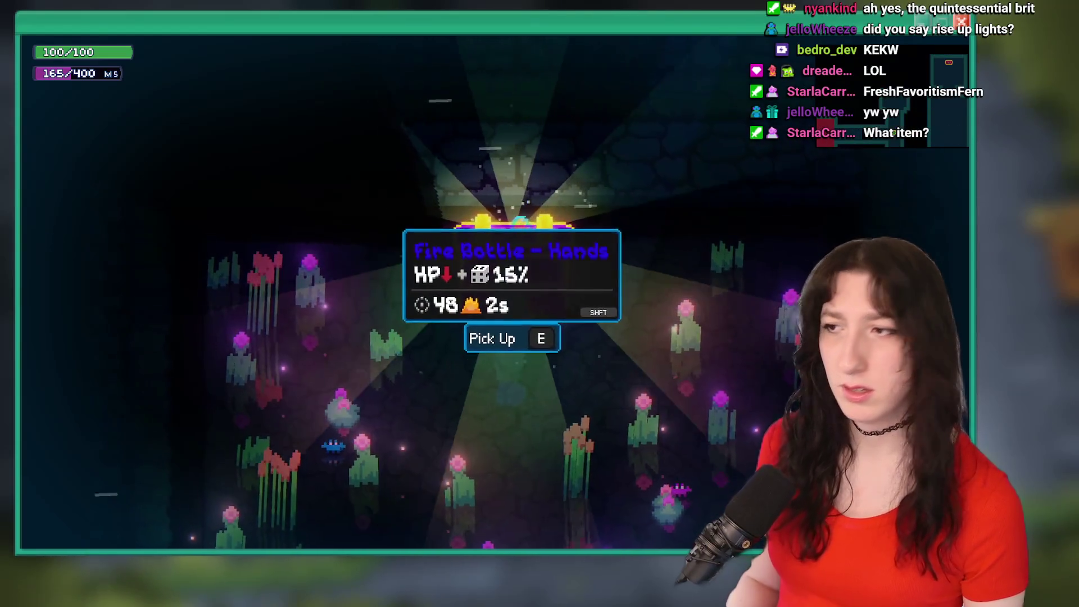
pyautogui.press('e')
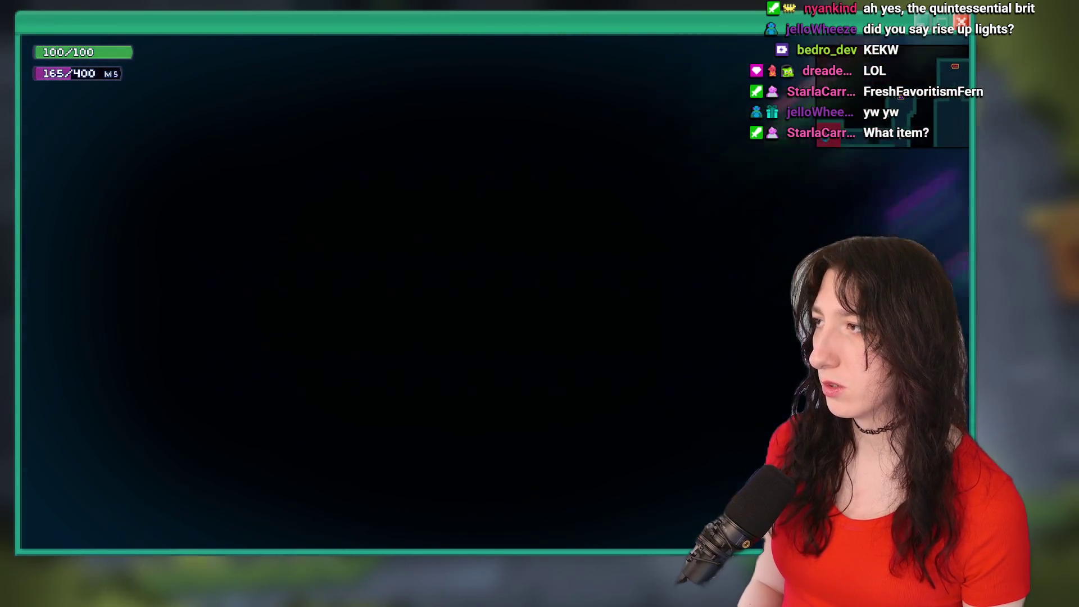
pyautogui.press('w')
pyautogui.press('a')
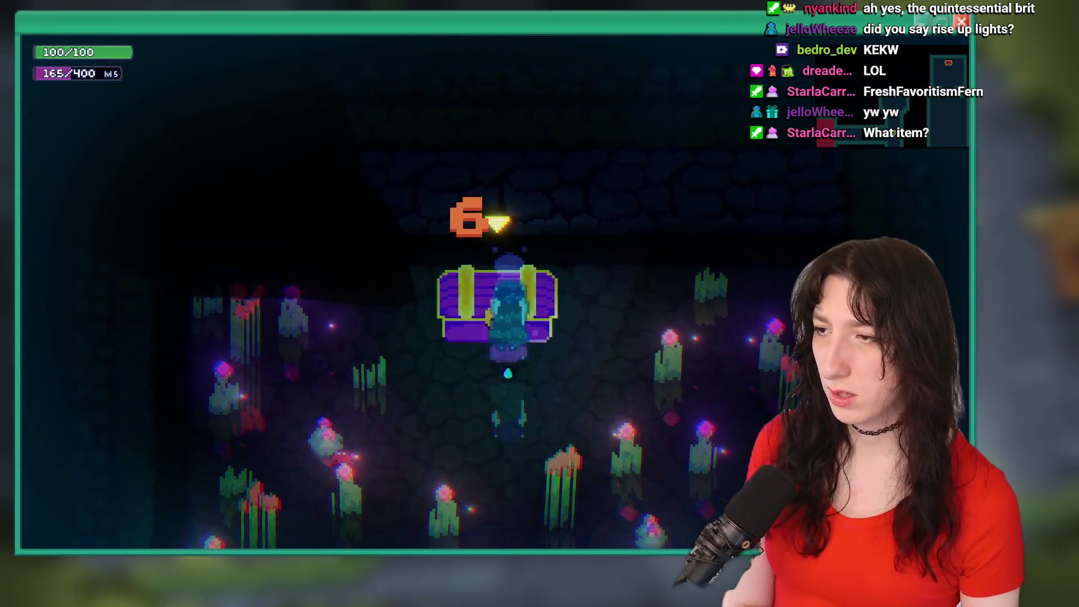
pyautogui.press('e')
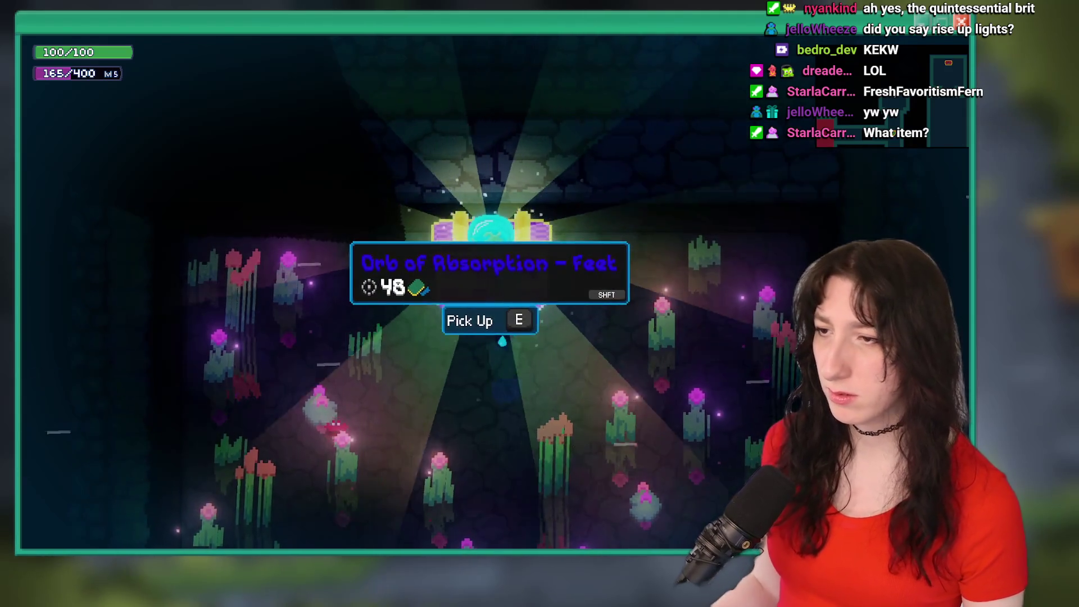
pyautogui.press('Tab')
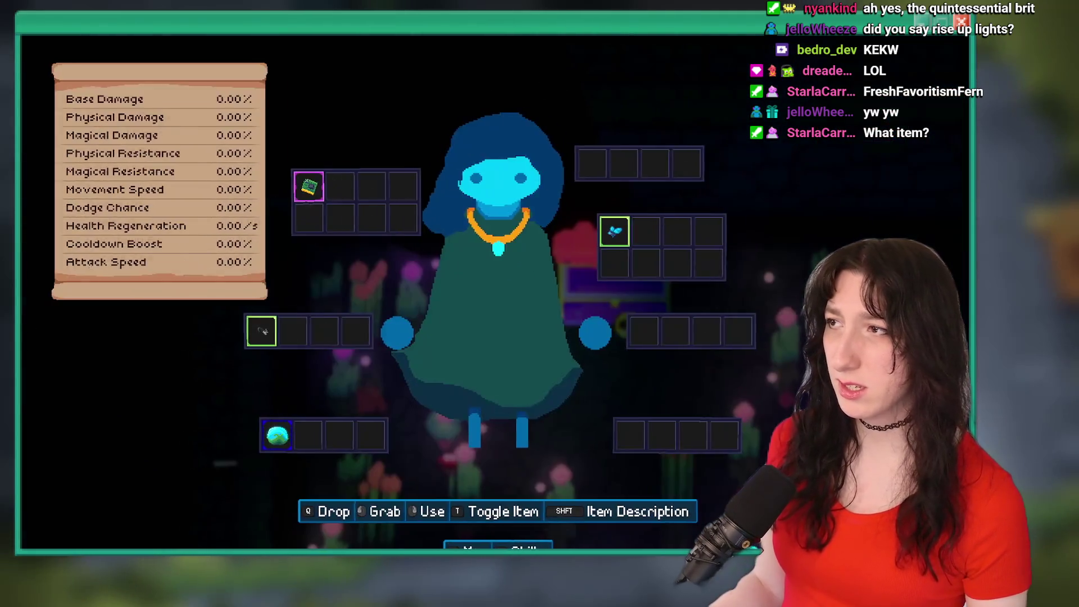
pyautogui.press('Tab')
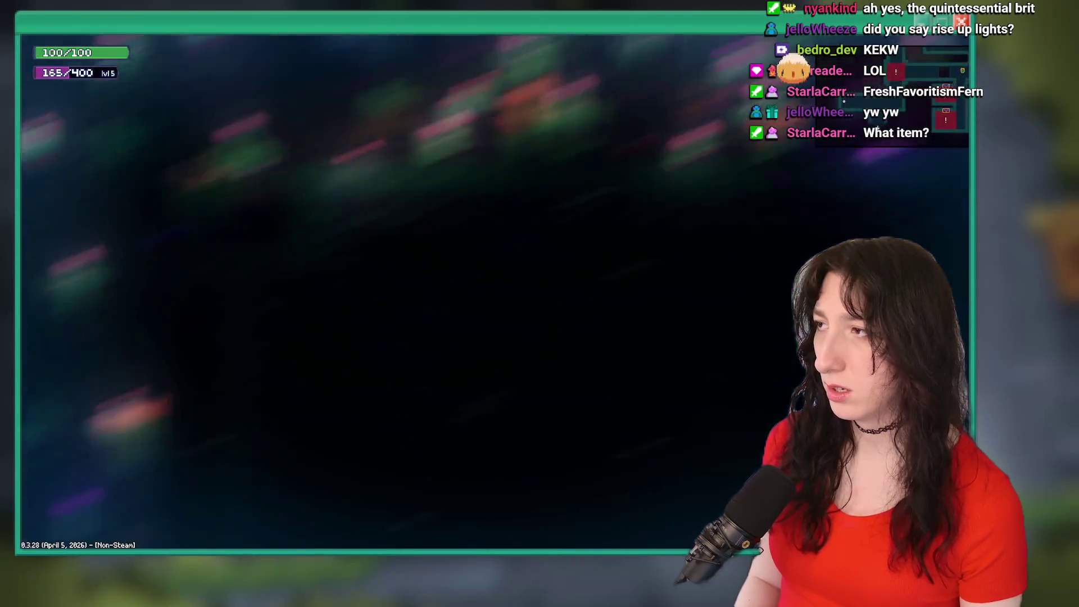
# Walk into the circle room and expand the Orb of Absorption's full description in the inventory.
pyautogui.press('s')
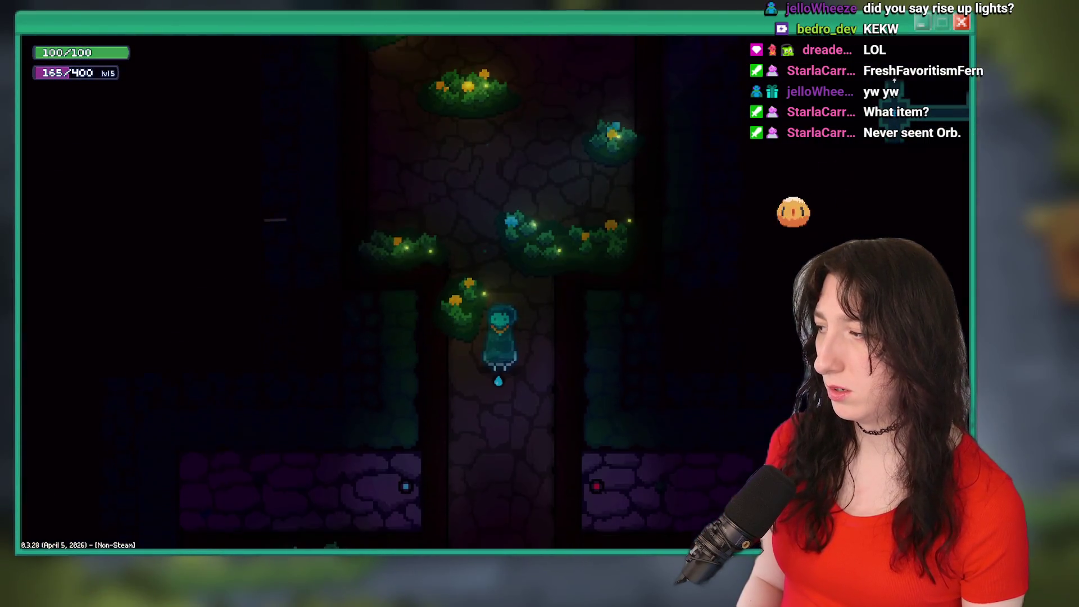
pyautogui.press('d')
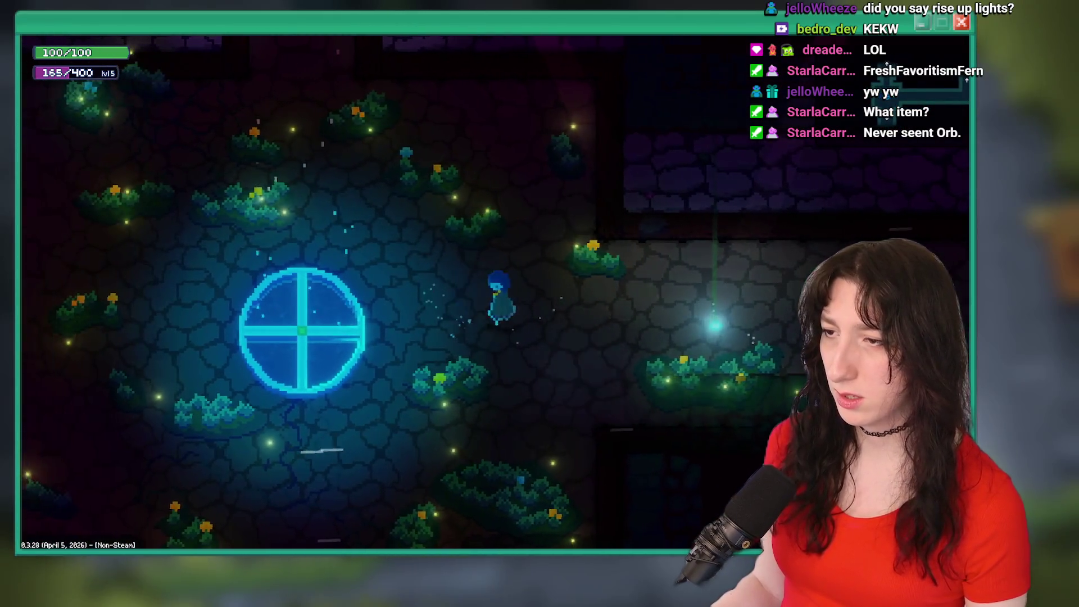
pyautogui.press('Tab')
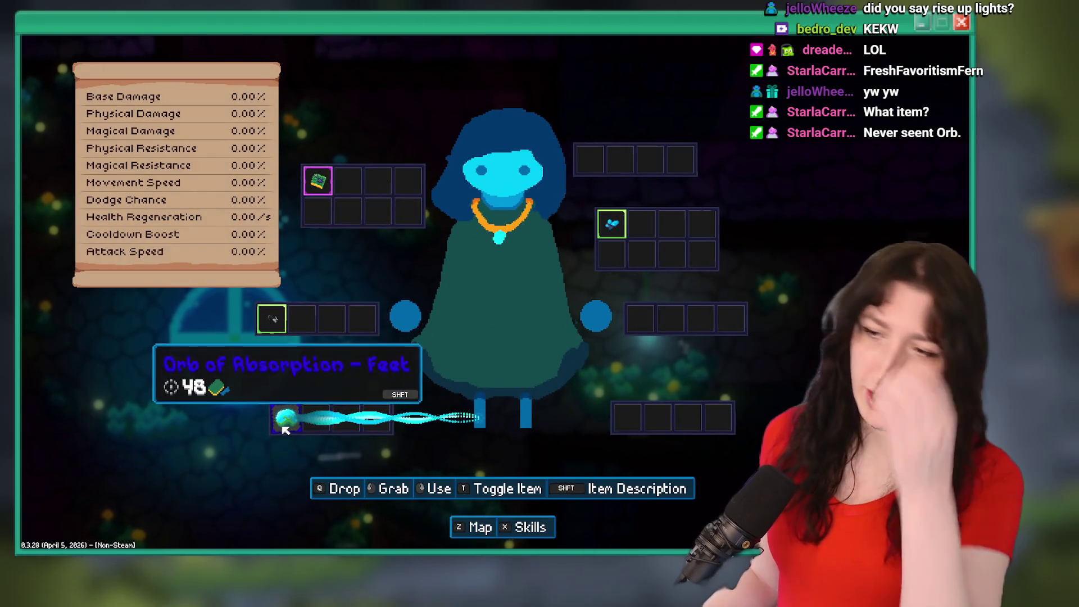
pyautogui.press('shift')
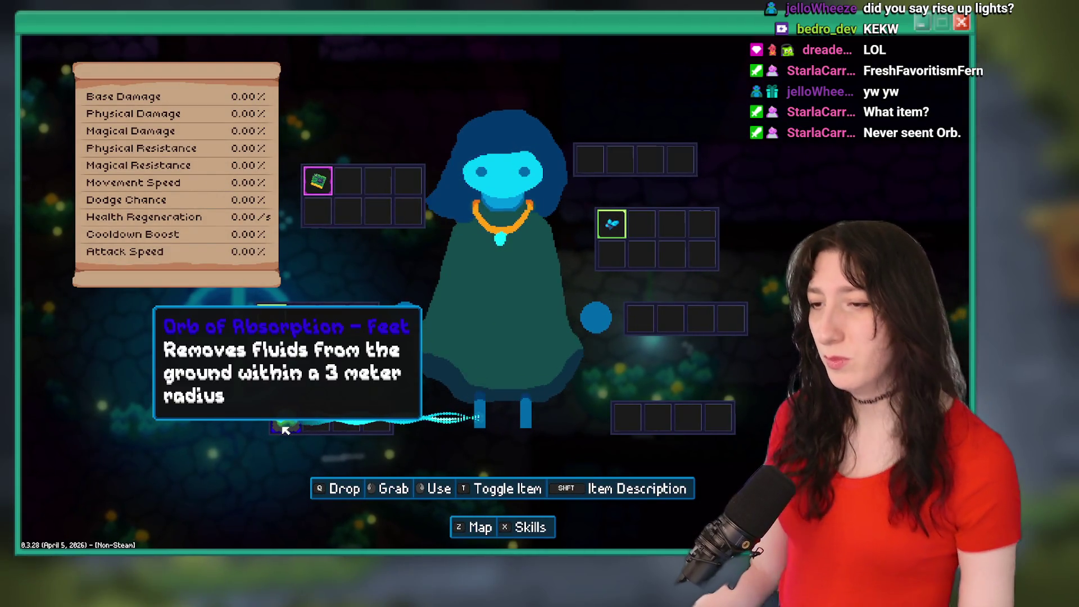
pyautogui.press('Tab')
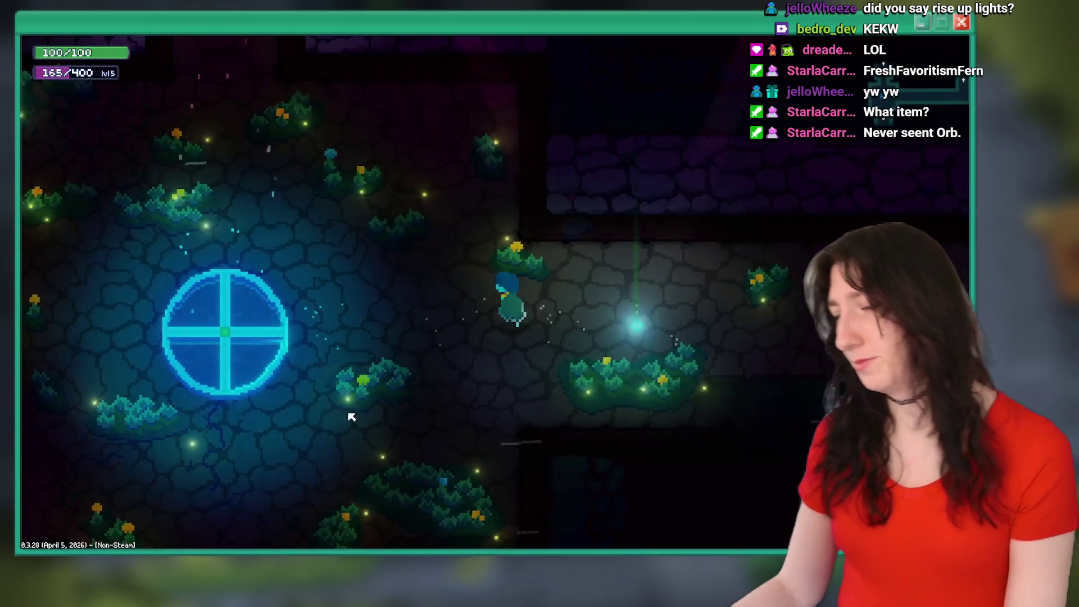
# Pace around the travel circle, recheck the orb in the inventory, then bring GameMaker's code windows into view.
pyautogui.press('a')
pyautogui.press('d')
pyautogui.press('a')
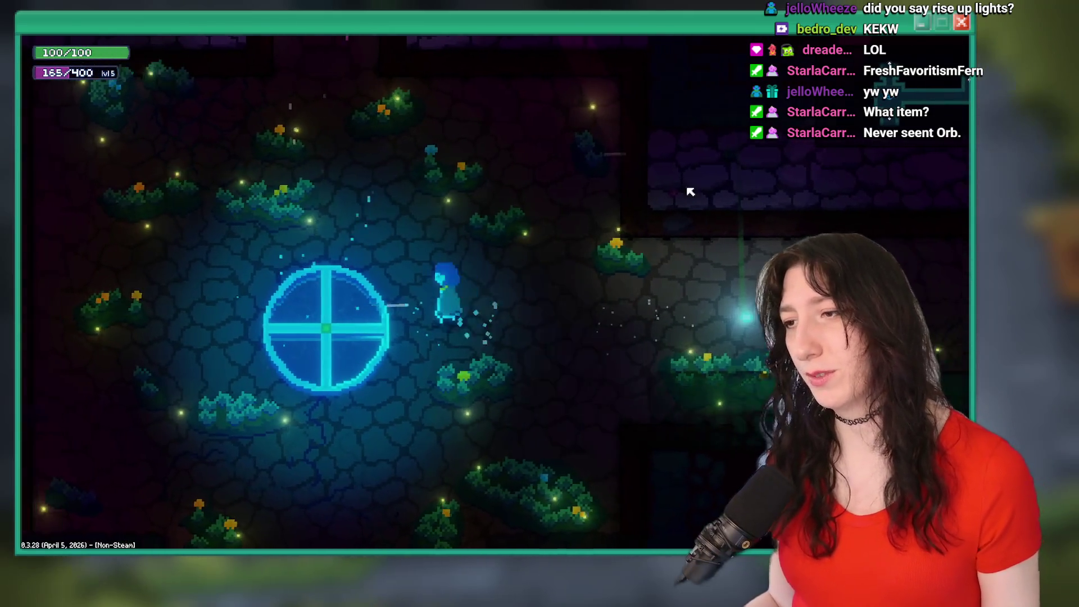
pyautogui.press('d')
pyautogui.press('a')
pyautogui.press('a')
pyautogui.press('d')
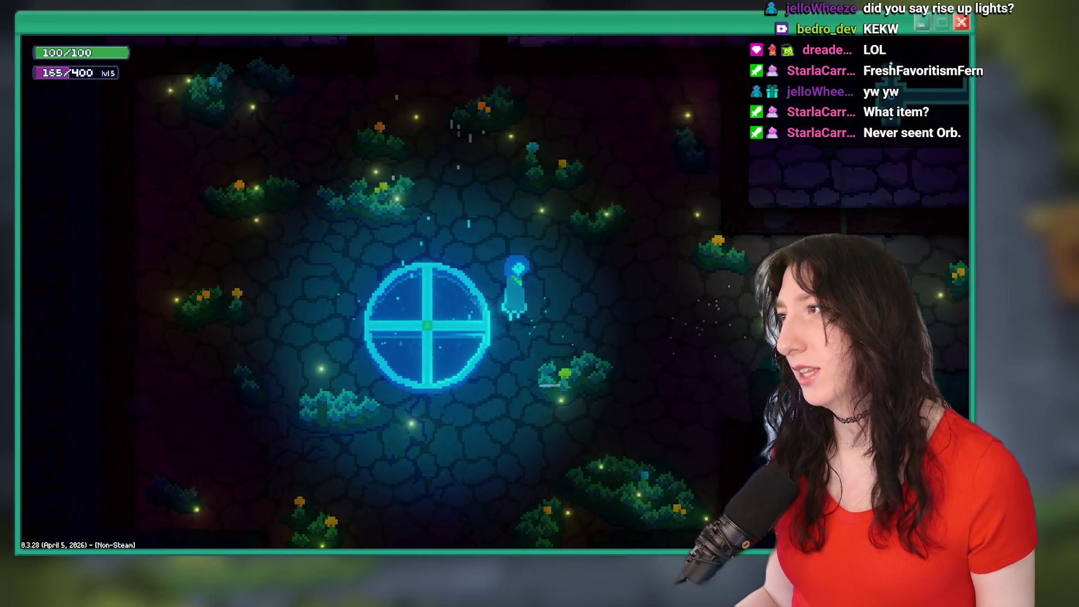
pyautogui.press('a')
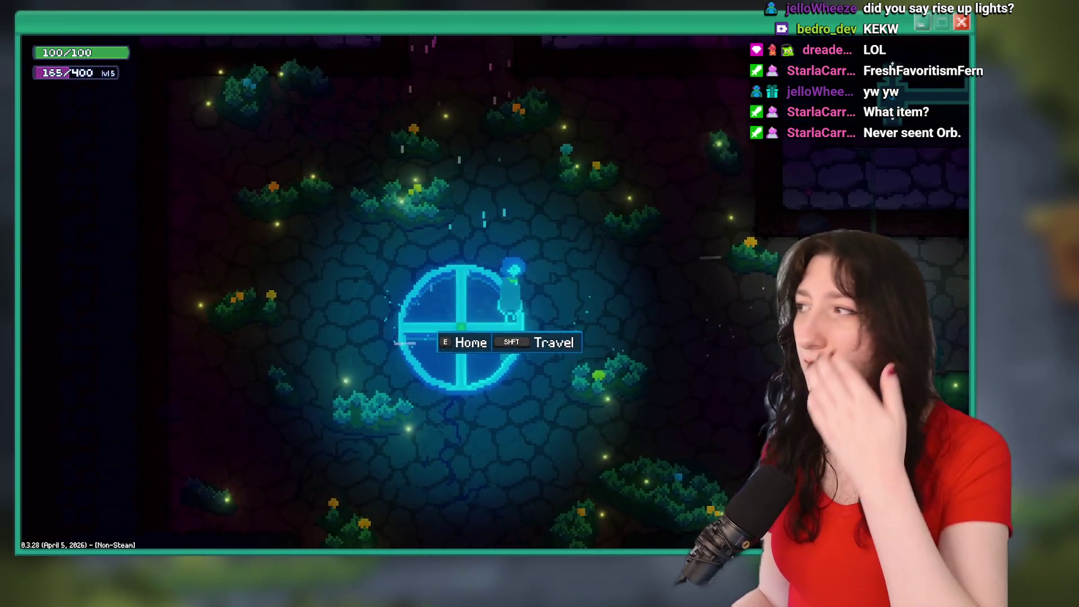
pyautogui.press('Tab')
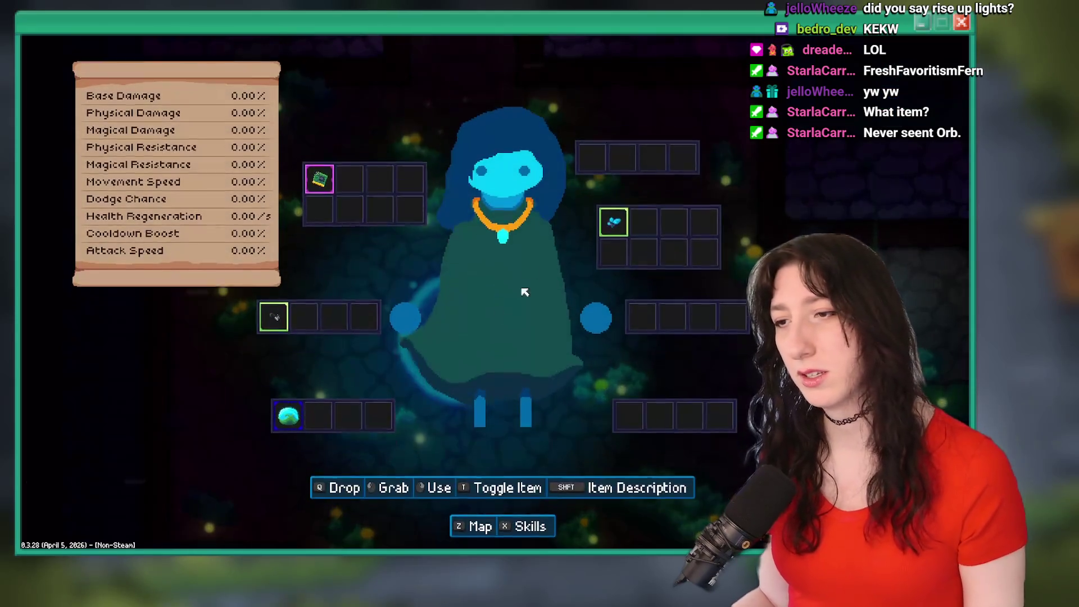
pyautogui.press('Tab')
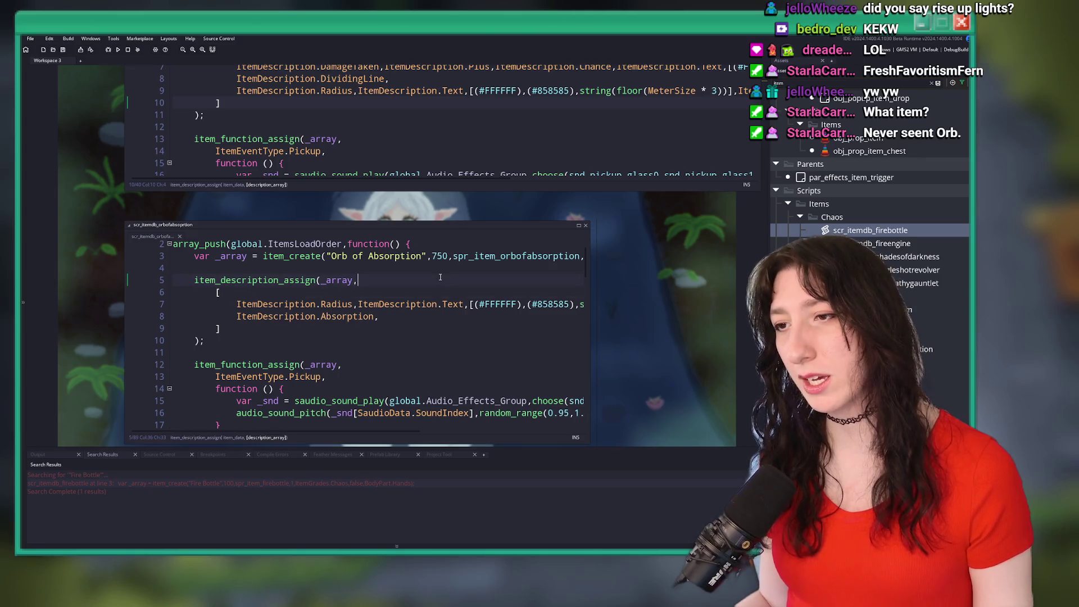
pyautogui.moveTo(440, 277)
pyautogui.mouseDown()
pyautogui.moveTo(475, 240)
pyautogui.moveTo(488, 186)
pyautogui.mouseUp()
# Open ToDo.txt and add '-Make disabled items more obvious' below '-Add more items'.
pyautogui.hotkey('ctrl', 't')
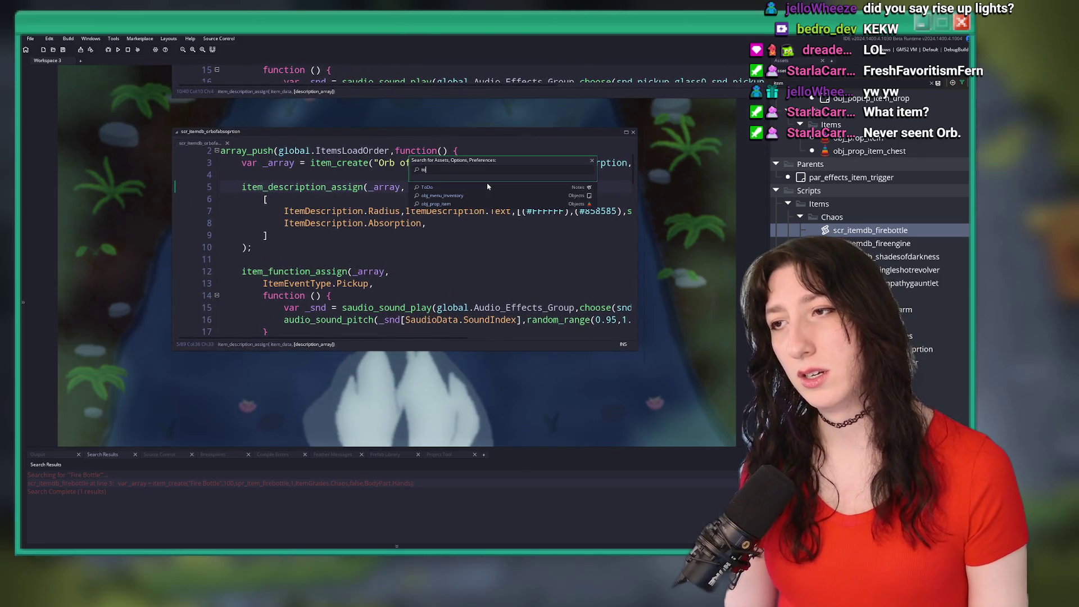
pyautogui.click(488, 186)
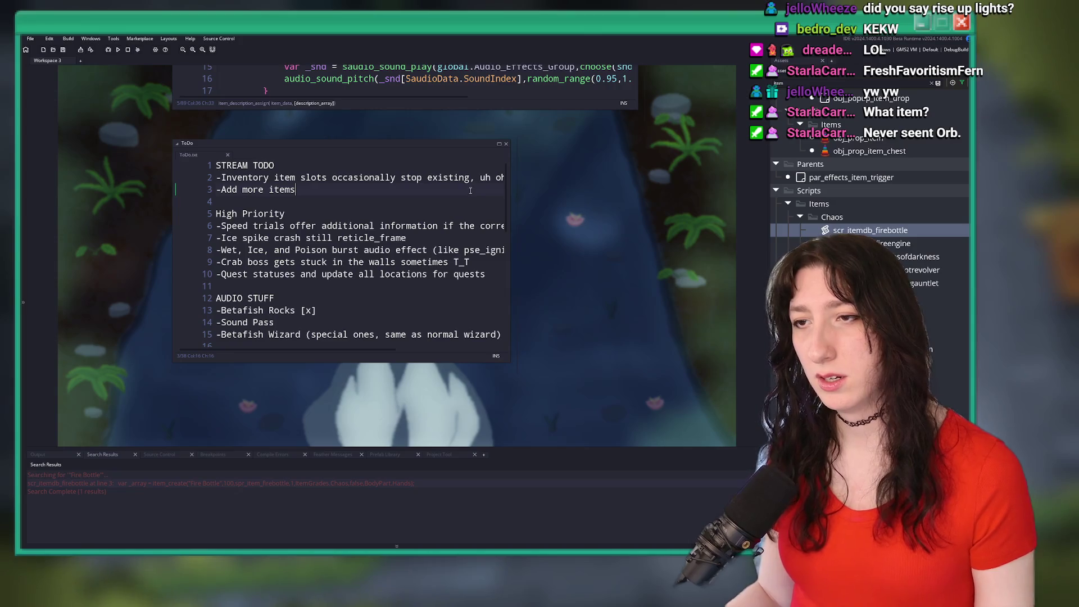
pyautogui.press('Return')
pyautogui.write('|')
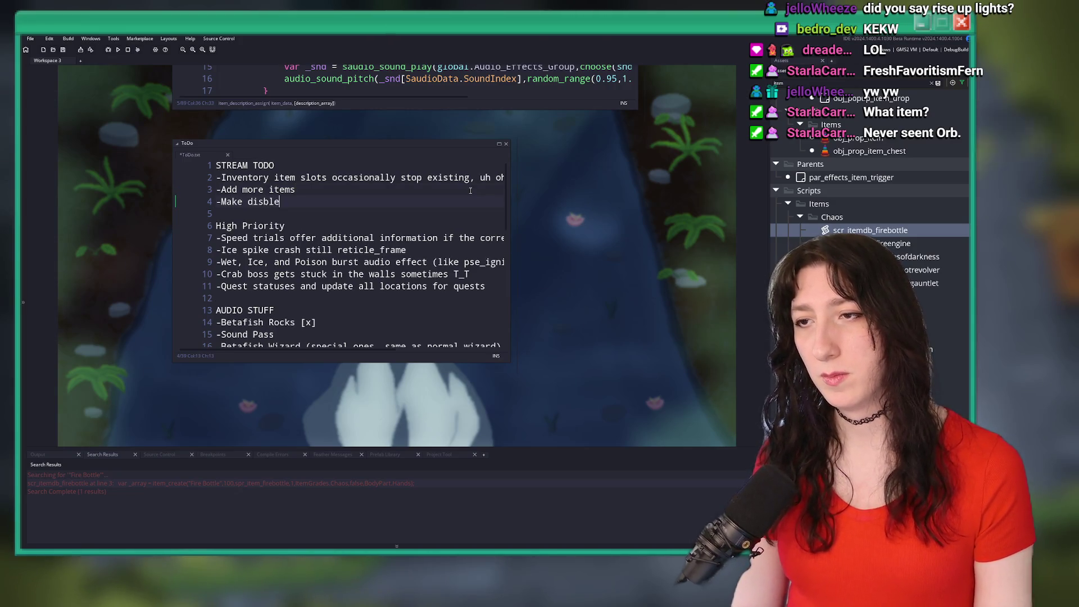
pyautogui.write('d items more obvious')
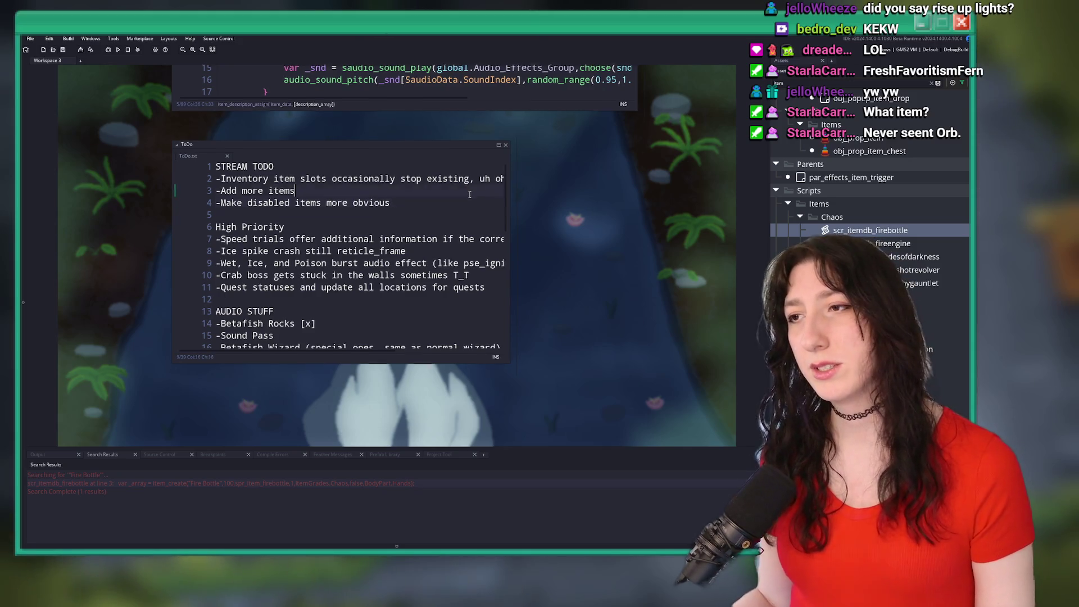
pyautogui.scroll(2, 579, 219)
pyautogui.hotkey('ctrl', 't')
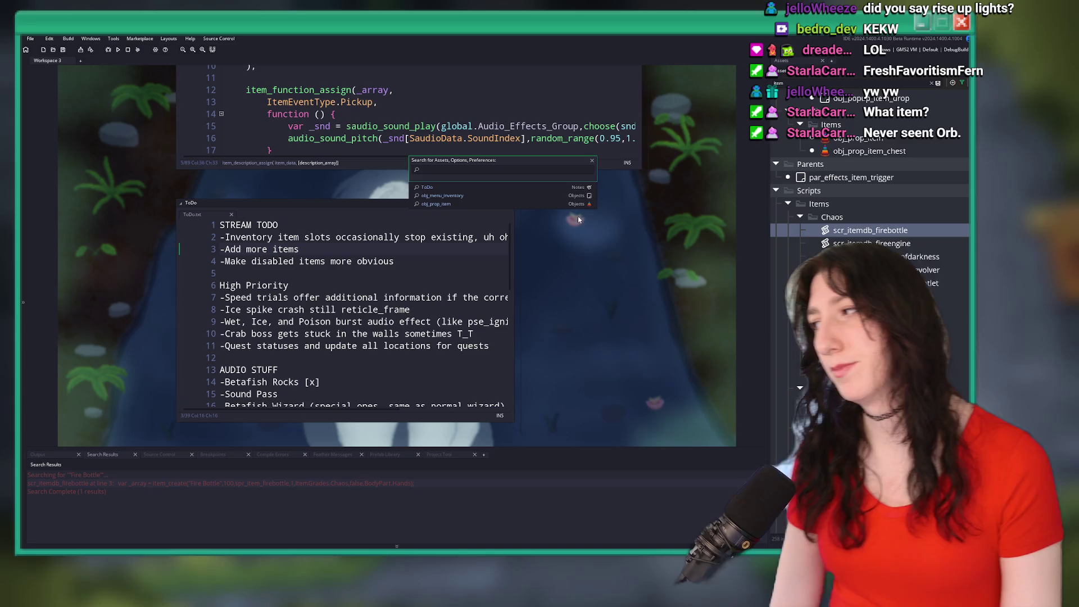
# Find obj_menu_inventory, open its Draw GUI event, and expand the code editor.
pyautogui.write('inventoryu')
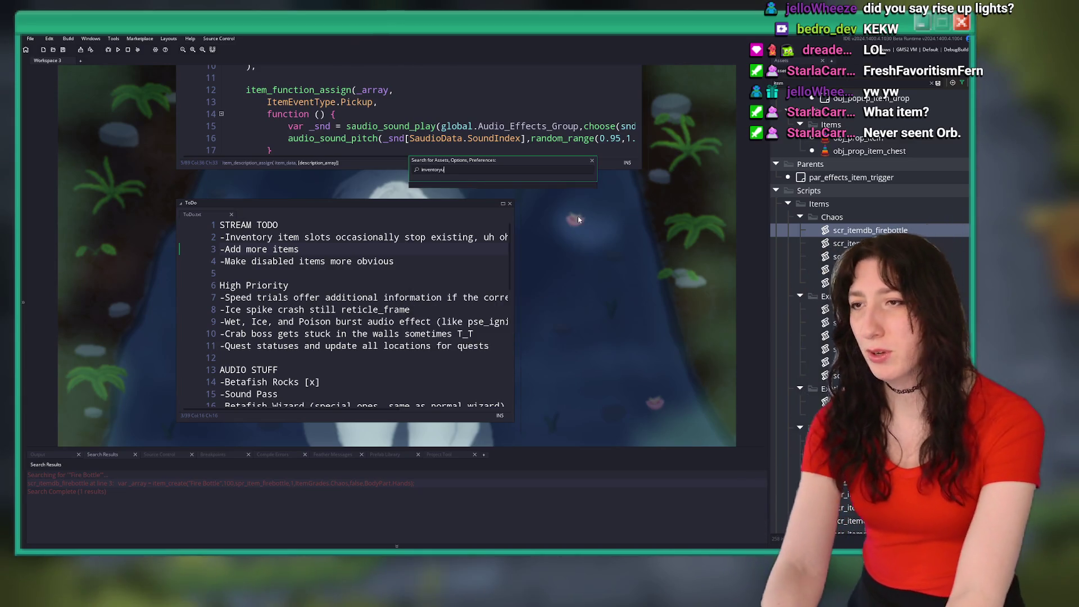
pyautogui.press('BackSpace')
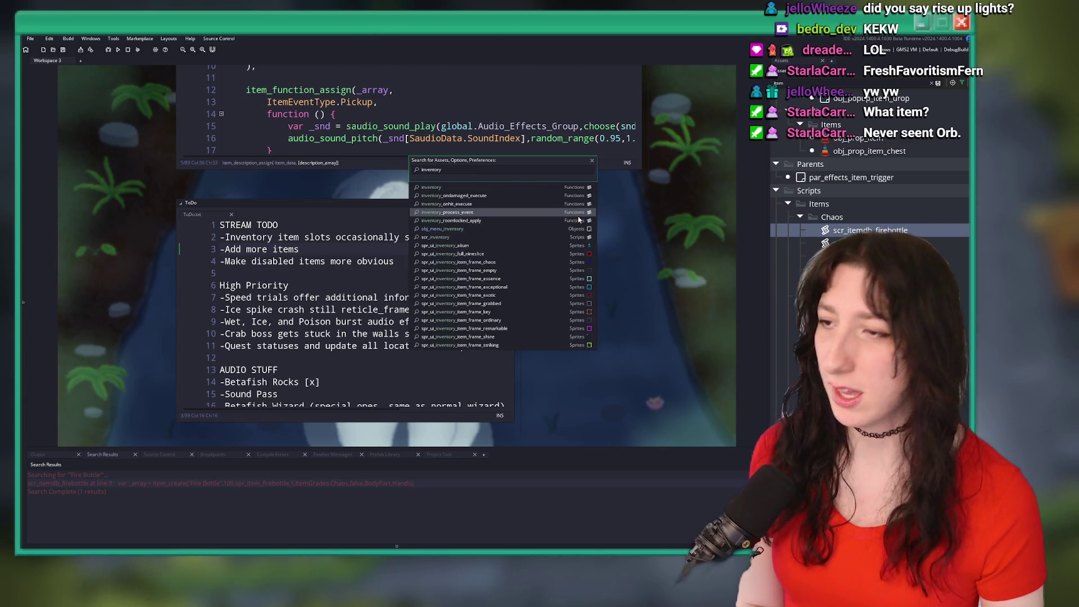
pyautogui.click(546, 228)
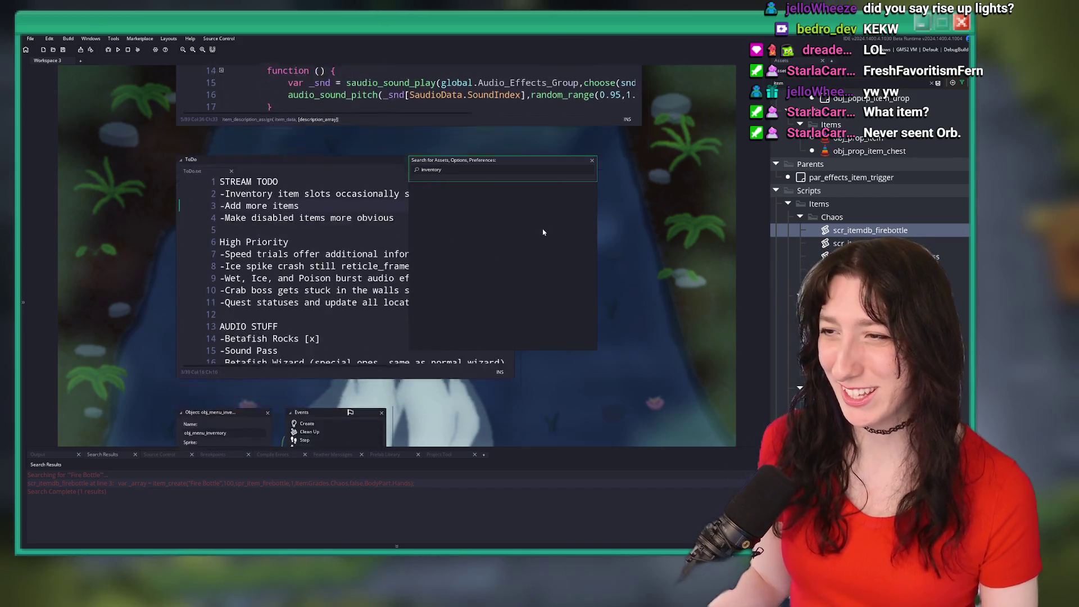
pyautogui.click(318, 194)
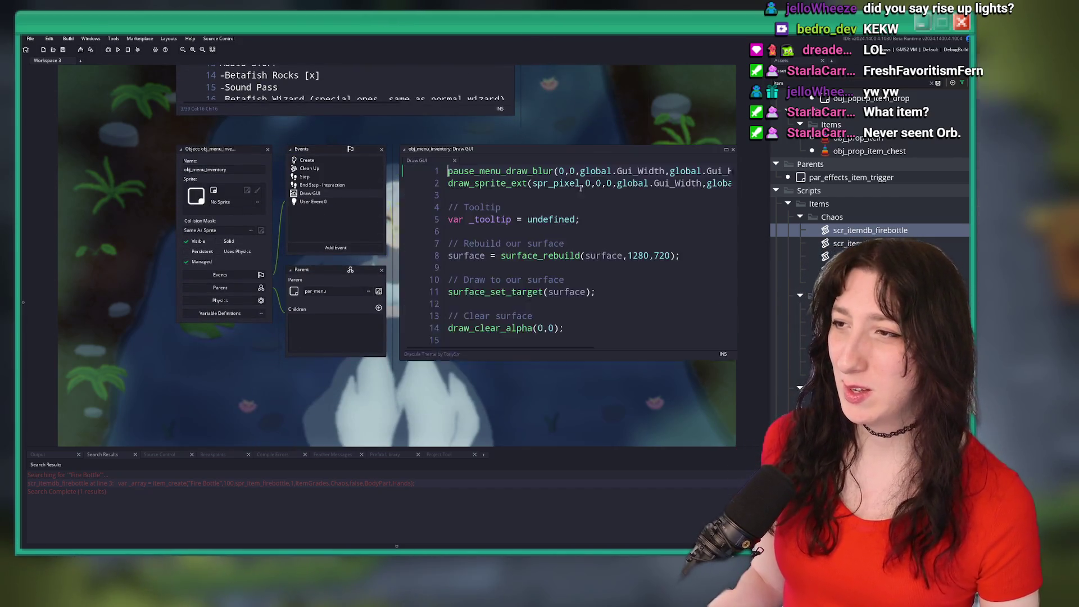
pyautogui.scroll(-6, 356, 189)
pyautogui.click(432, 144)
pyautogui.scroll(-15, 430, 184)
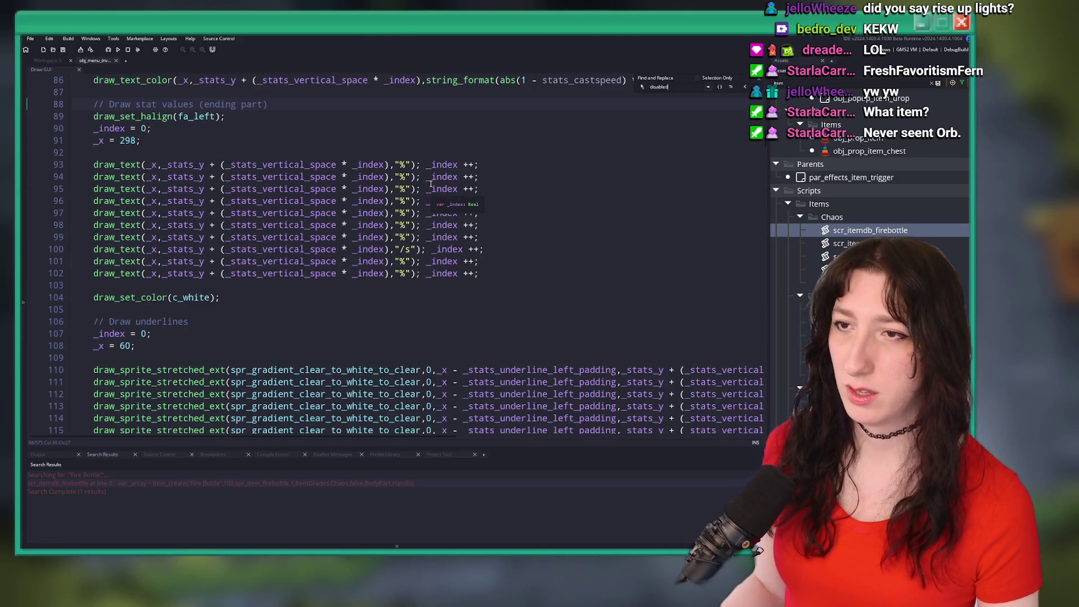
# Search the code for the enabled checks and delete the semicolon ending line 216.
pyautogui.write('.enab')
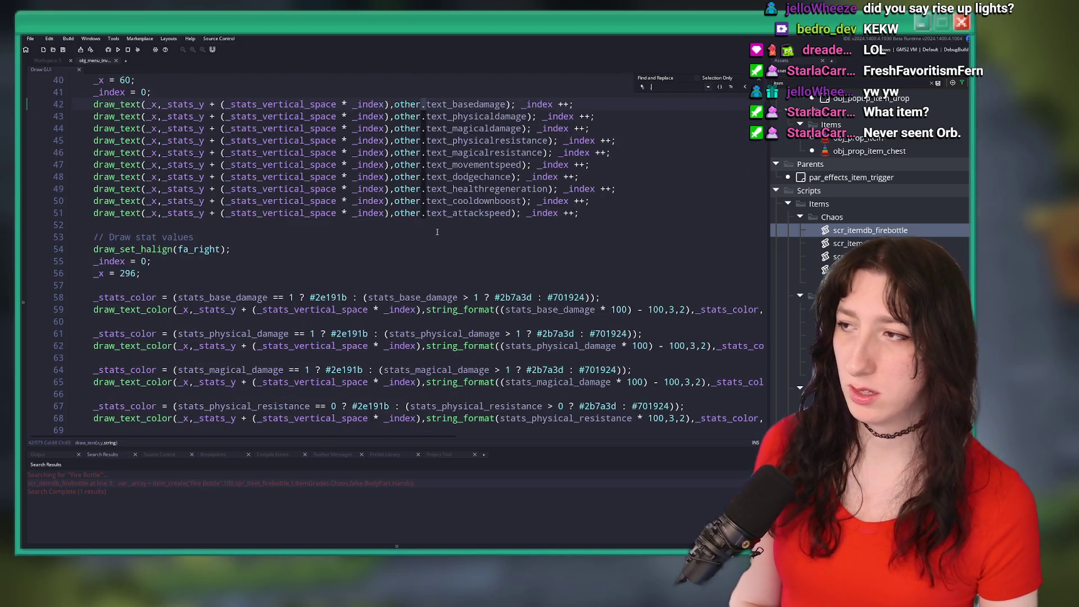
pyautogui.press('BackSpace')
pyautogui.press('BackSpace')
pyautogui.press('BackSpace')
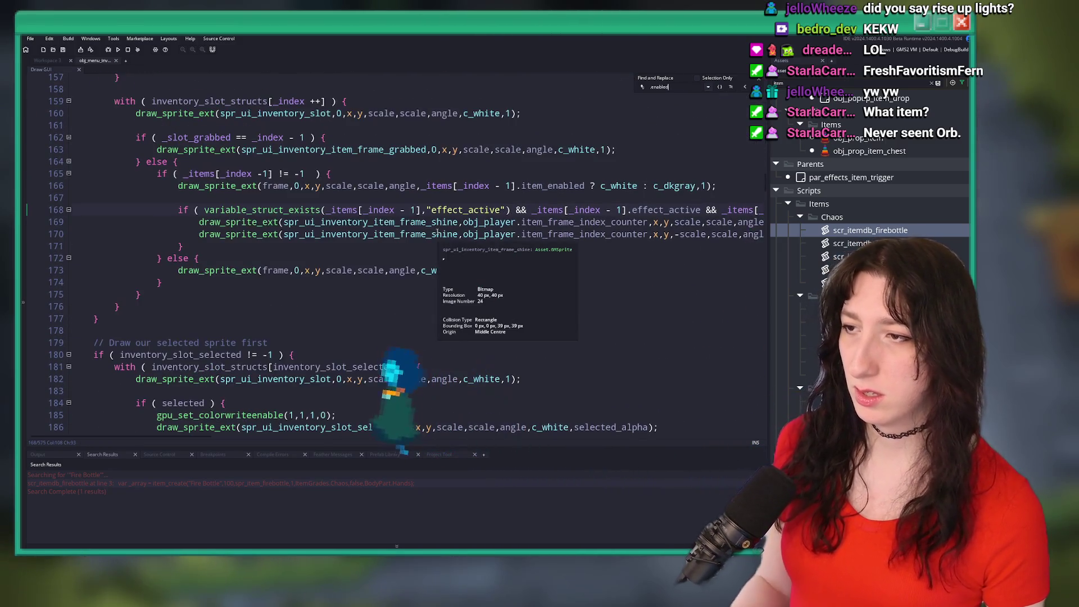
pyautogui.write('acti')
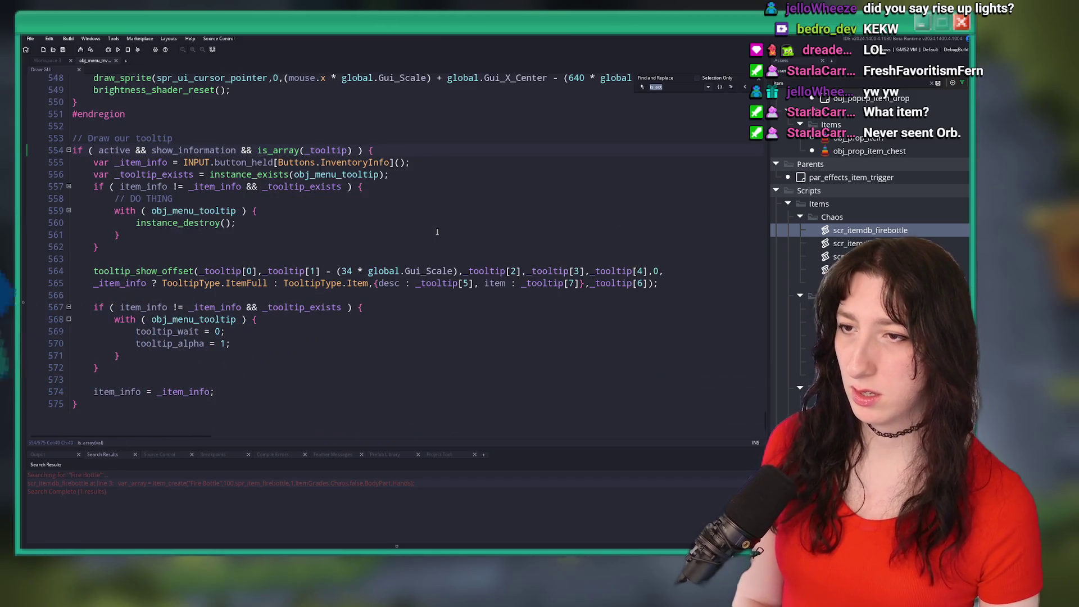
pyautogui.write('enable')
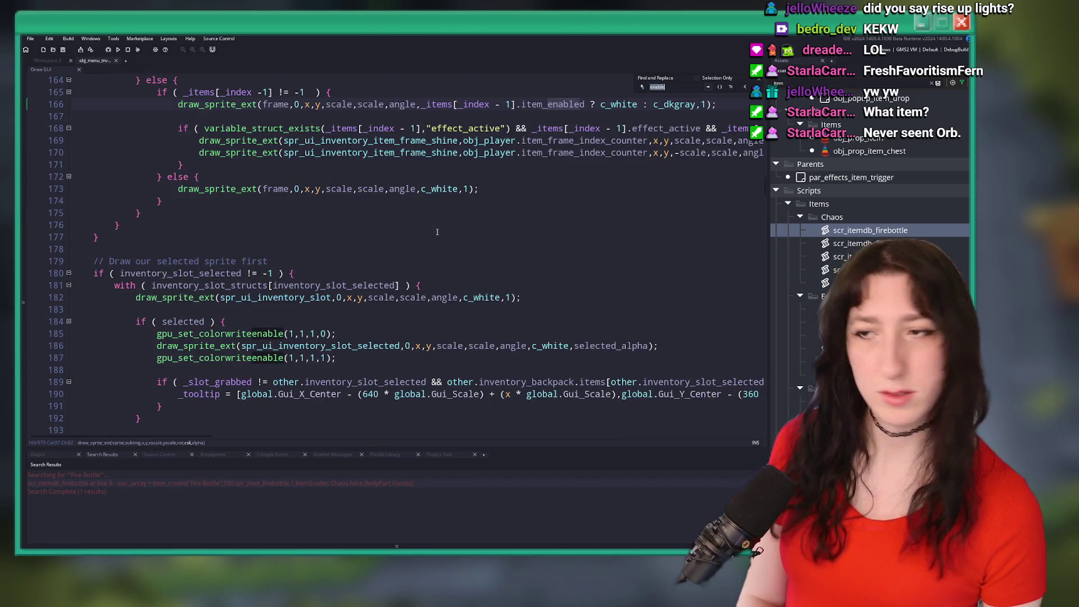
pyautogui.scroll(-5, 426, 229)
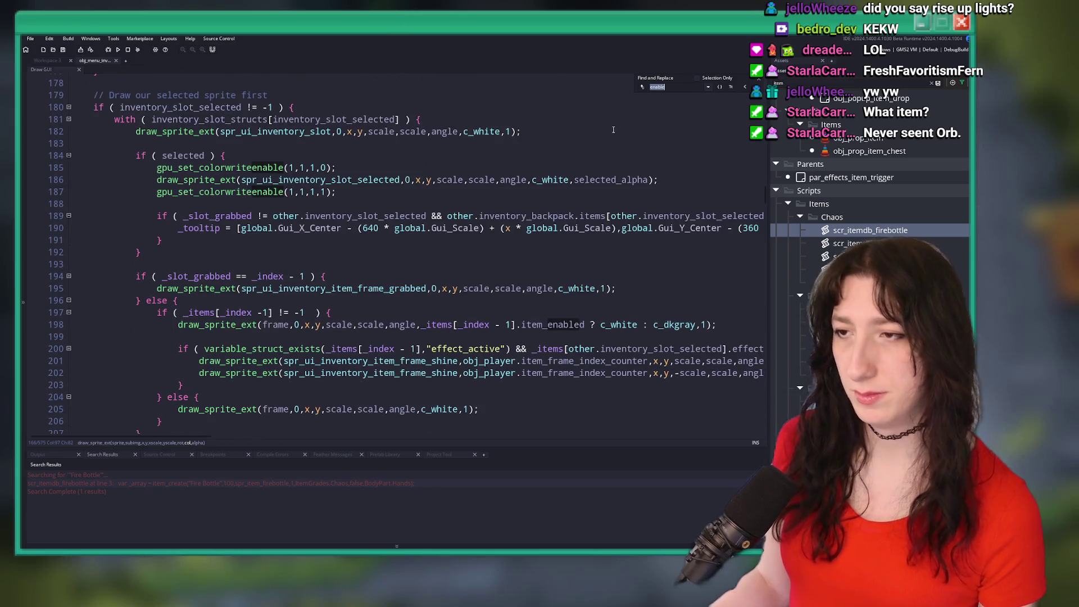
pyautogui.scroll(-6, 548, 237)
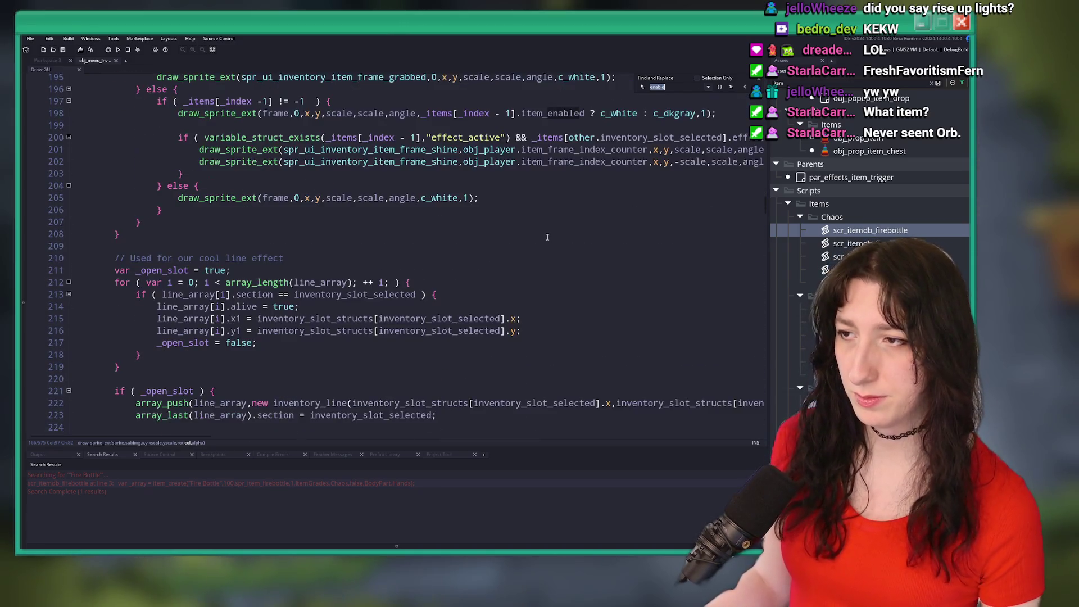
pyautogui.scroll(-5, 547, 237)
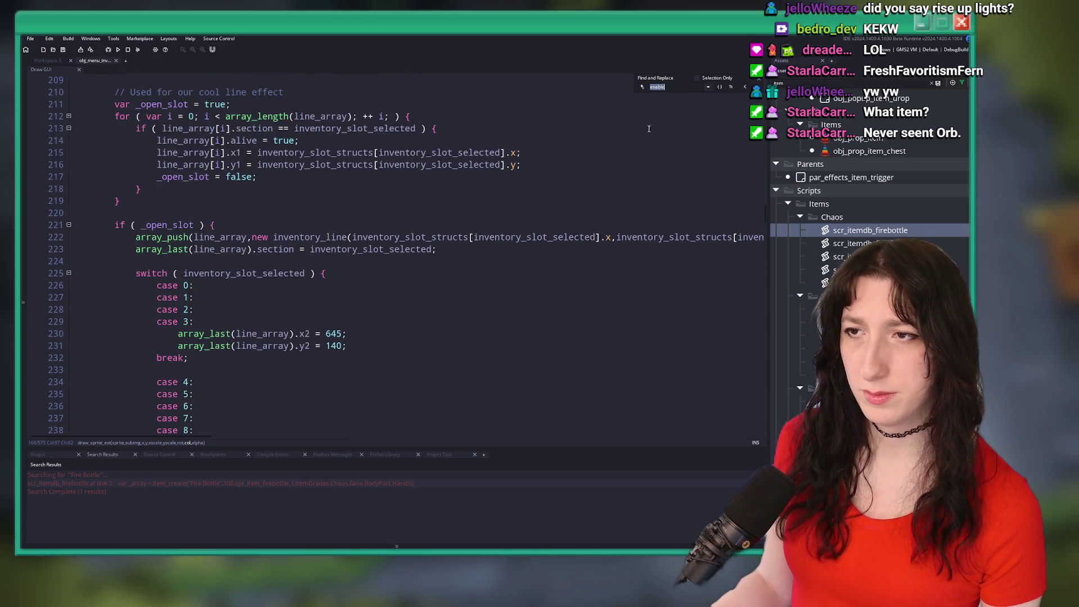
pyautogui.press('BackSpace')
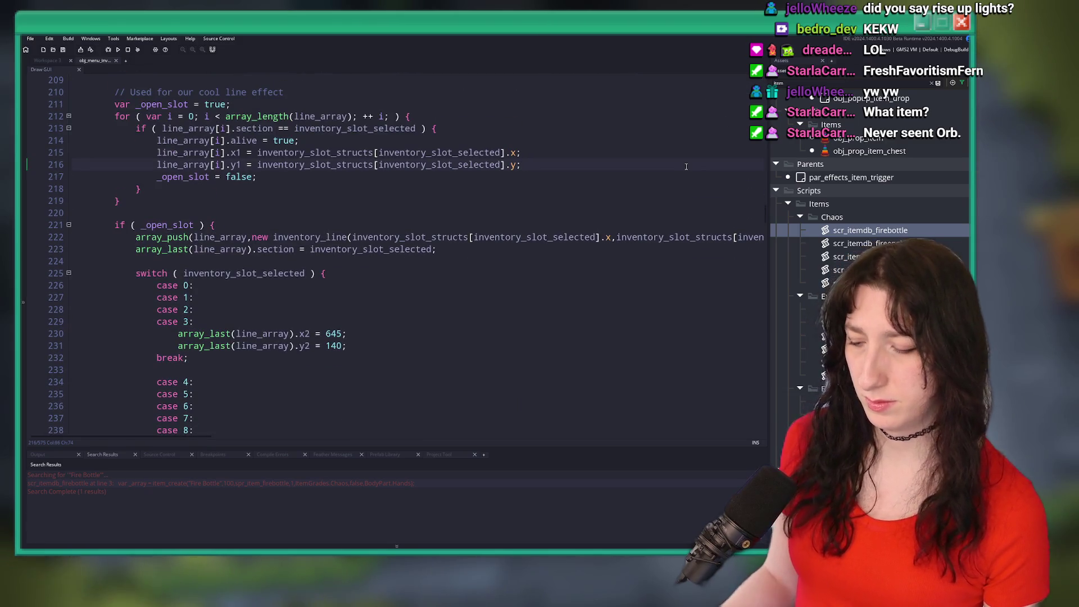
# Hide the docks with F12 and scroll through the Draw GUI event down to line 510.
pyautogui.press('F12')
pyautogui.scroll(3, 469, 217)
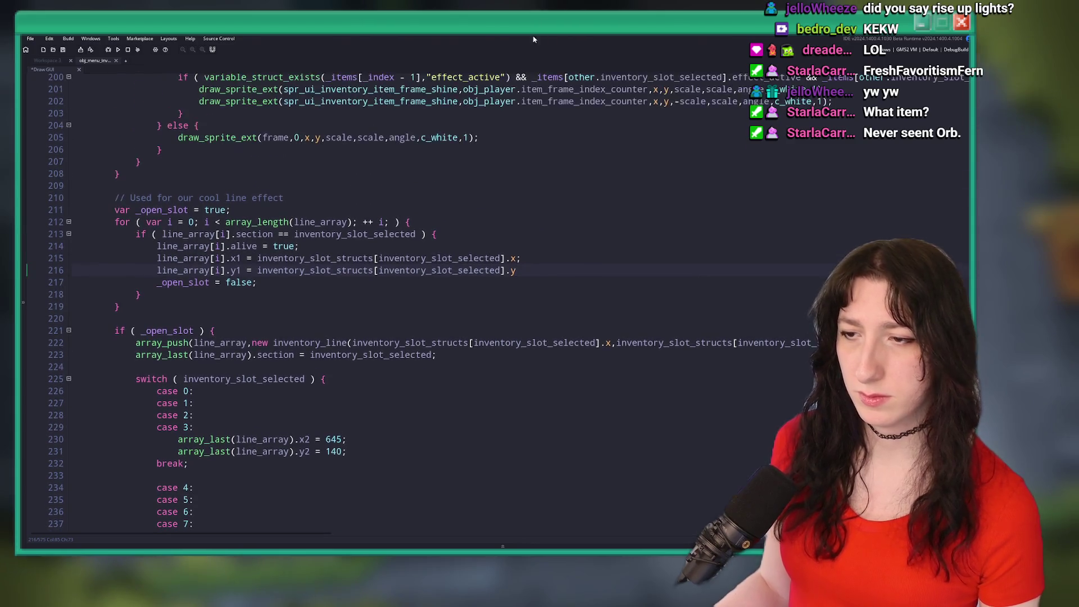
pyautogui.scroll(-20, 444, 281)
pyautogui.scroll(-3, 431, 371)
pyautogui.scroll(1, 363, 109)
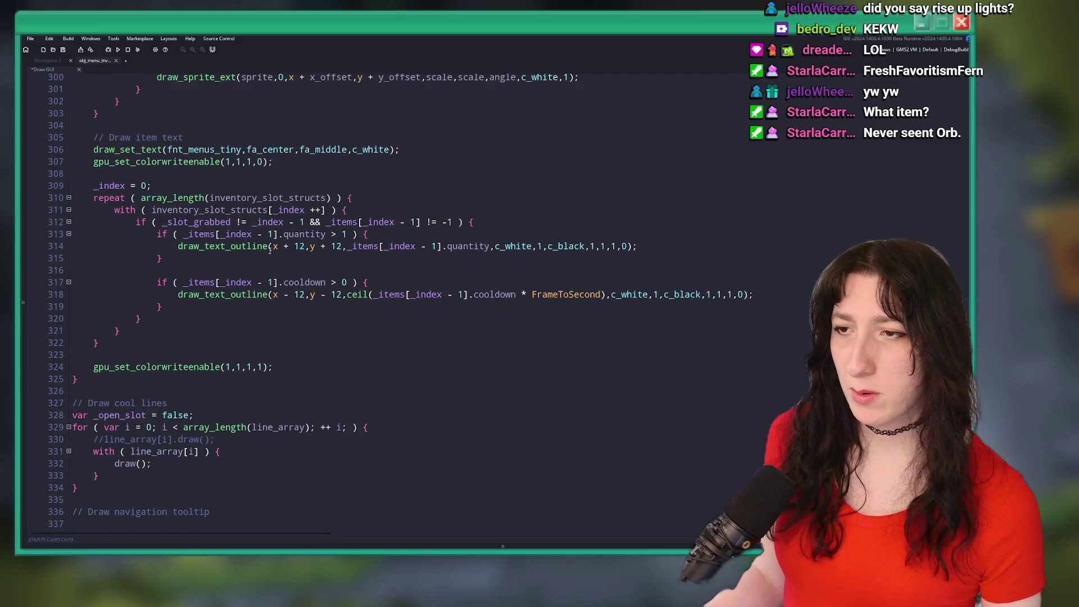
pyautogui.scroll(-5, 337, 96)
pyautogui.scroll(-3, 394, 303)
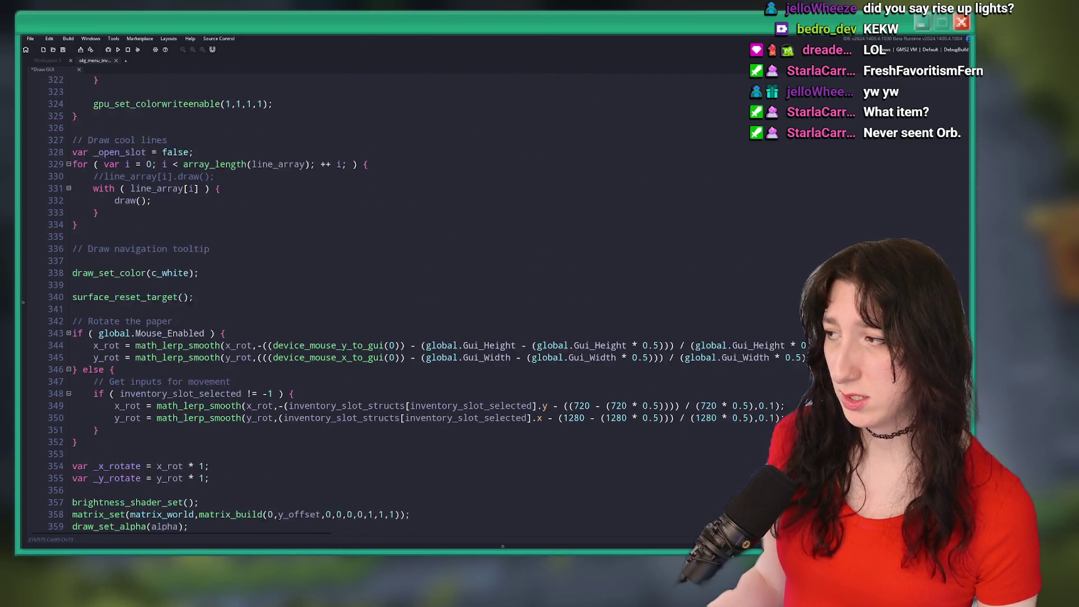
pyautogui.scroll(-15, 393, 303)
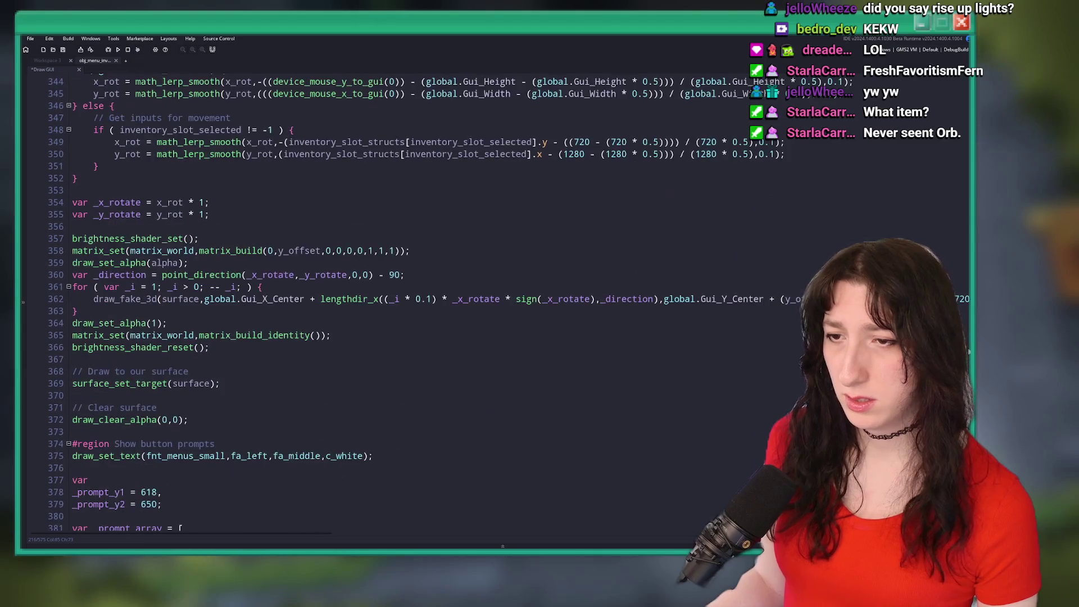
pyautogui.scroll(-20, 393, 303)
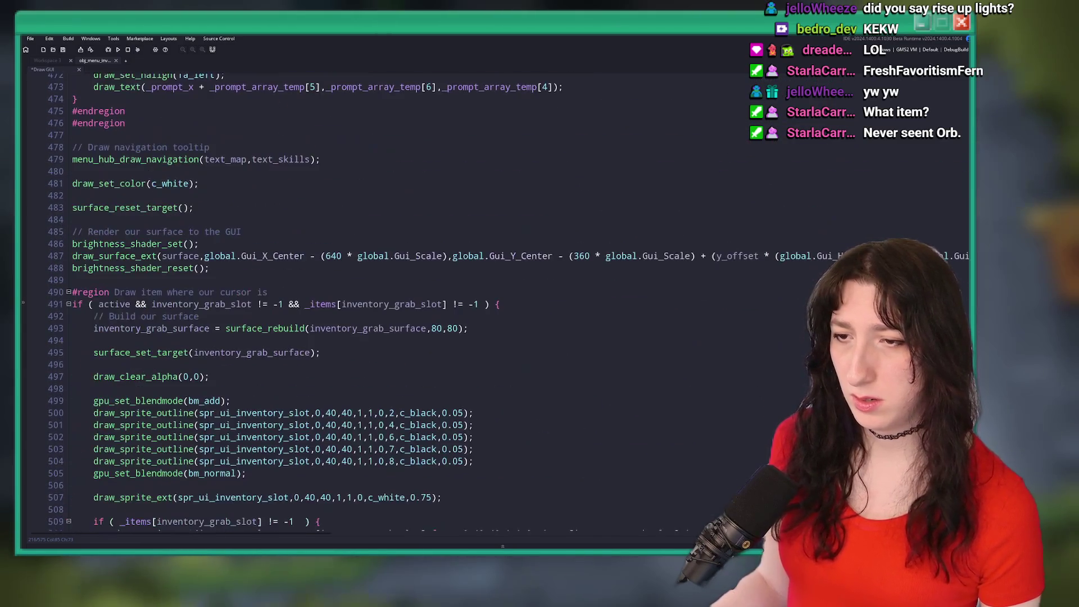
pyautogui.scroll(-3, 393, 303)
pyautogui.scroll(-3, 393, 303)
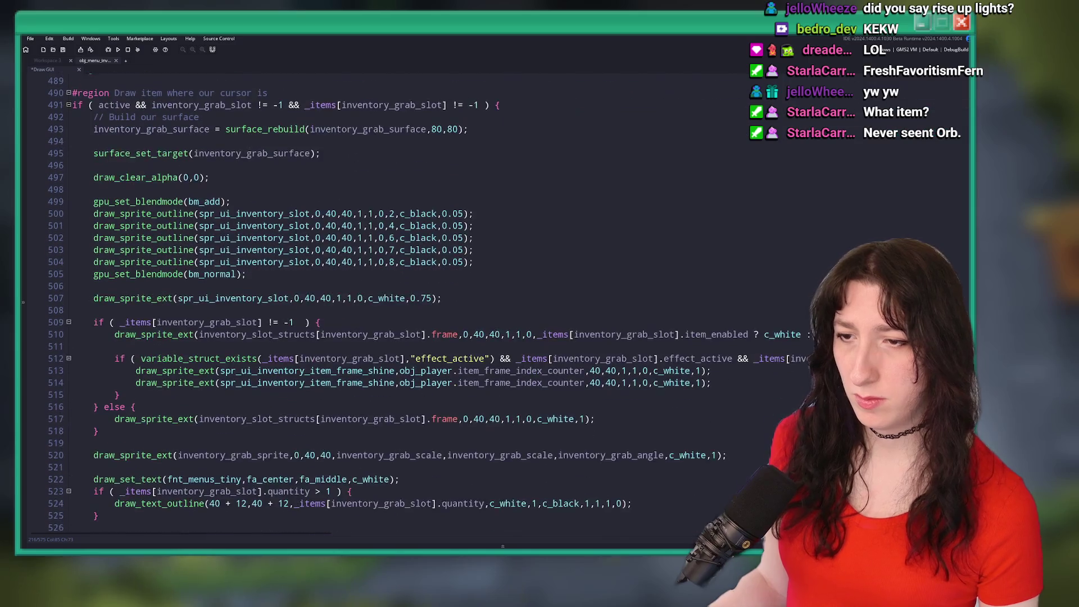
pyautogui.scroll(-3, 434, 303)
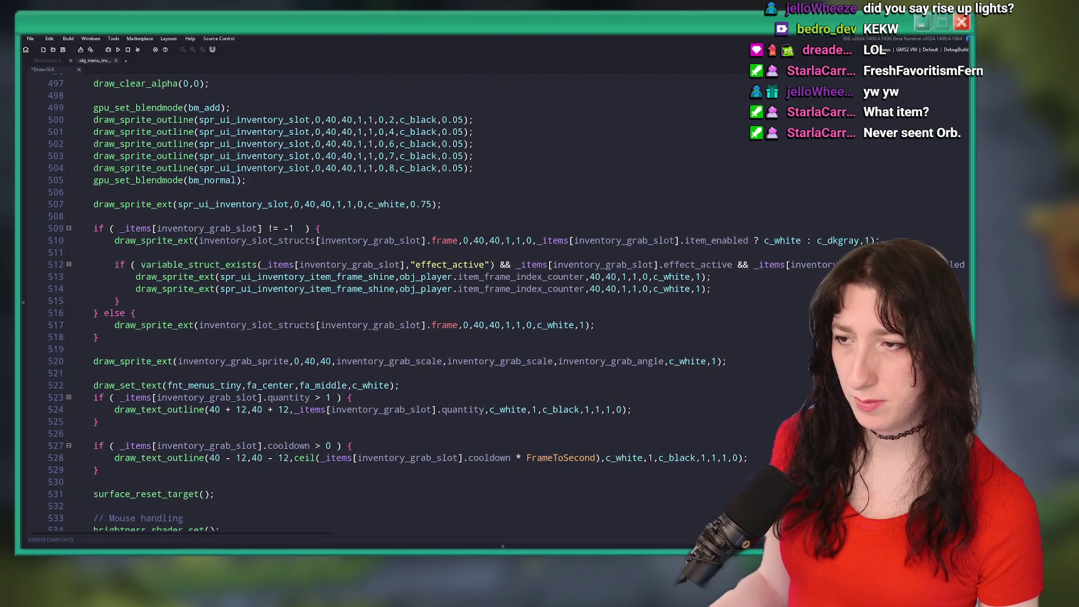
pyautogui.scroll(-2, 469, 219)
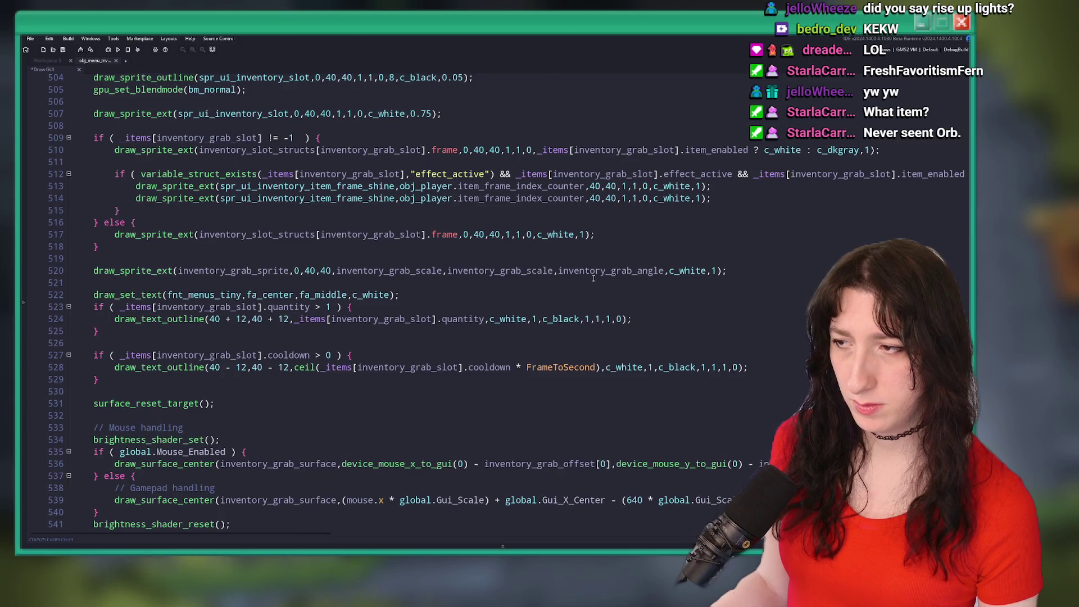
pyautogui.scroll(-3, 556, 316)
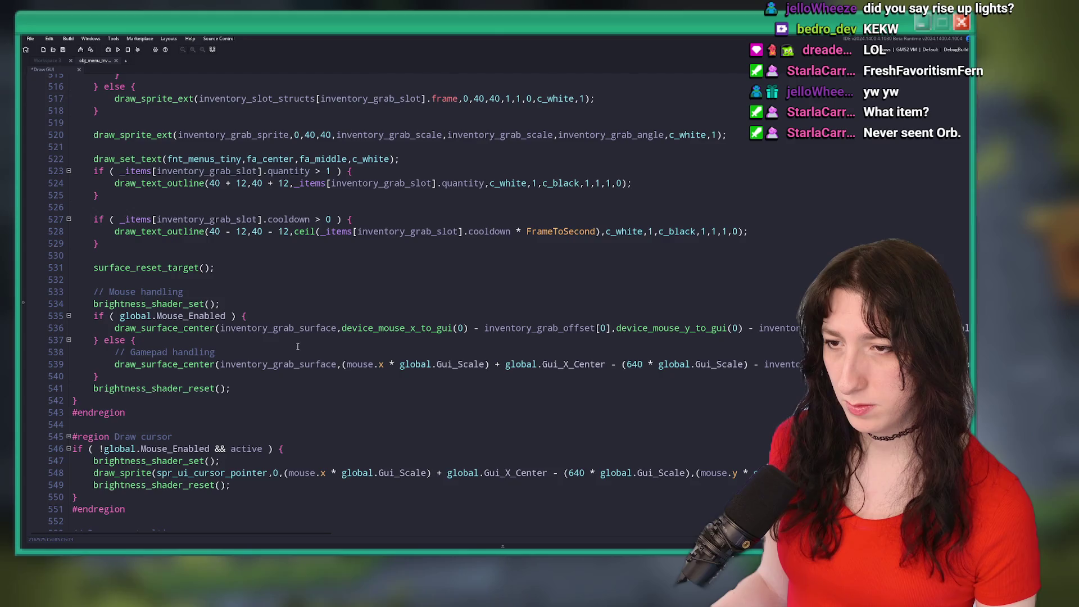
pyautogui.scroll(2, 362, 316)
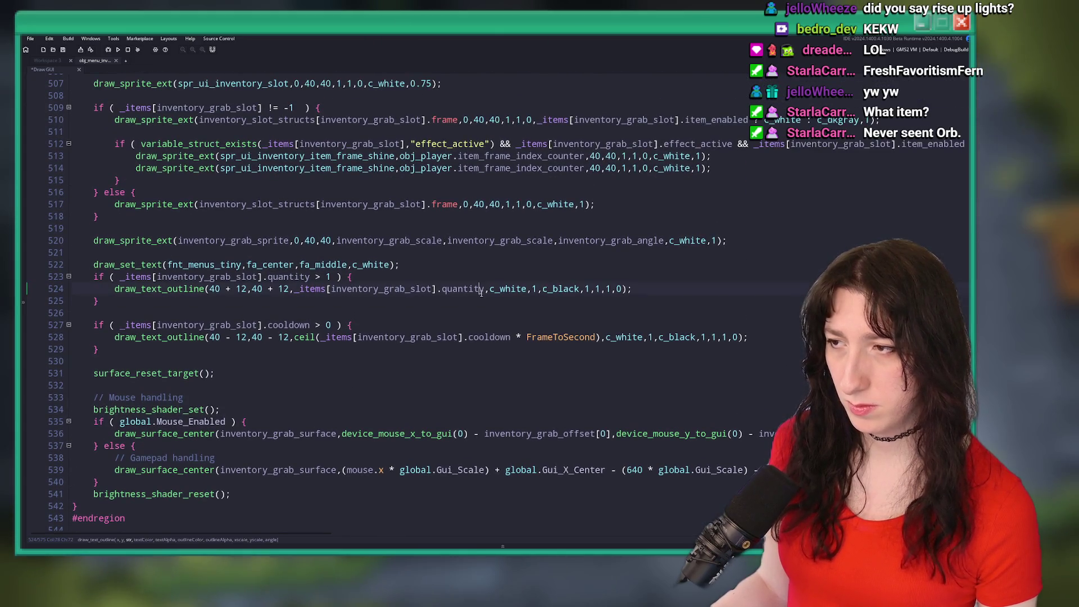
pyautogui.scroll(2, 481, 240)
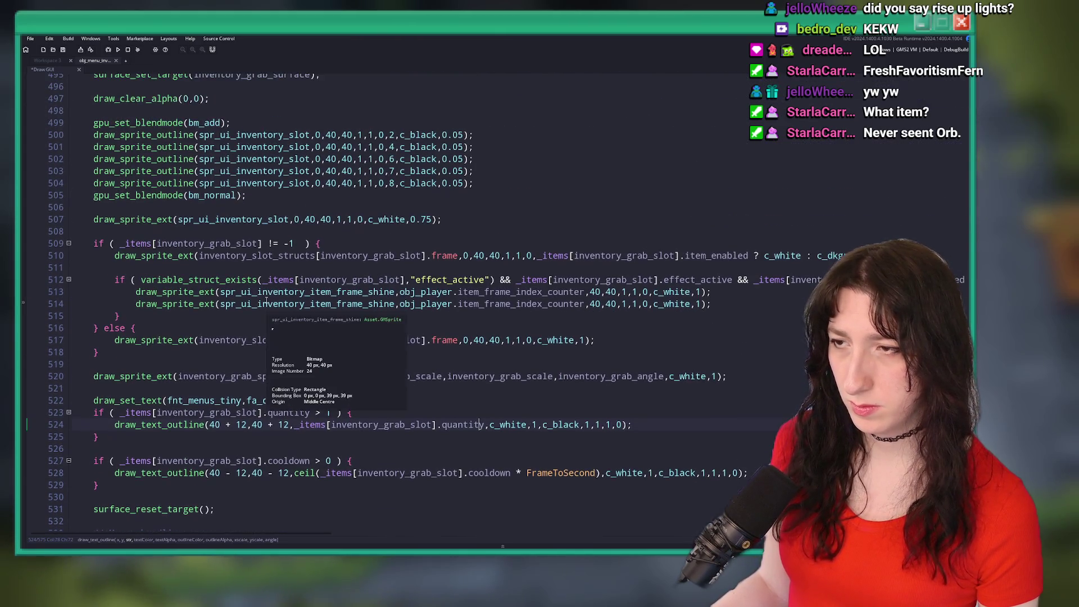
pyautogui.scroll(3, 278, 256)
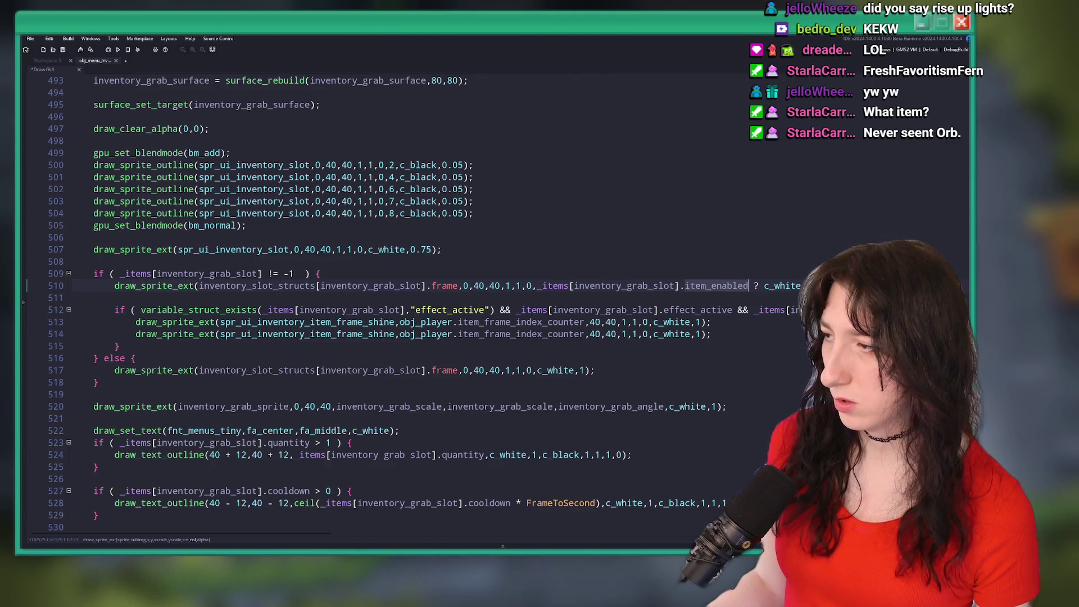
# In Aseprite, pick the darkest palette swatch and start editing the foreground colour's green and blue values.
pyautogui.hotkey('alt', 'Tab')
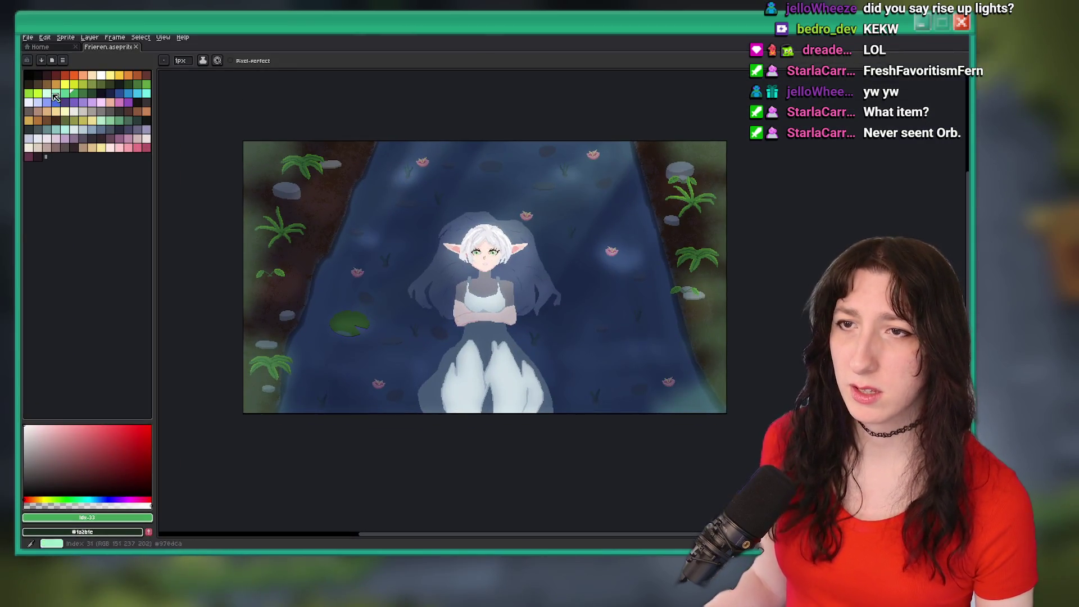
pyautogui.click(37, 77)
pyautogui.click(78, 517)
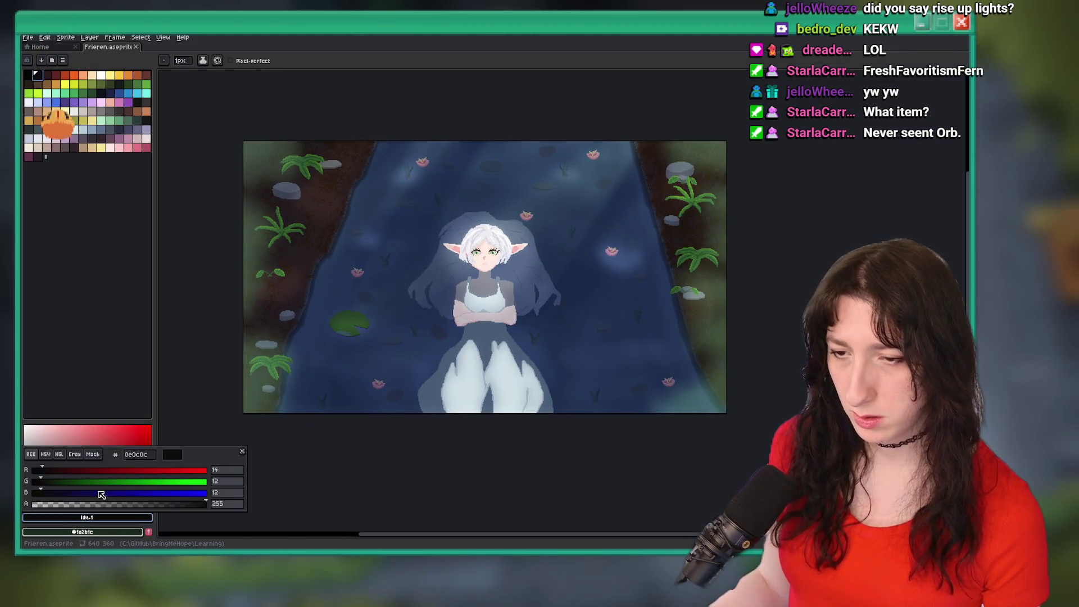
pyautogui.click(220, 481)
pyautogui.write('112')
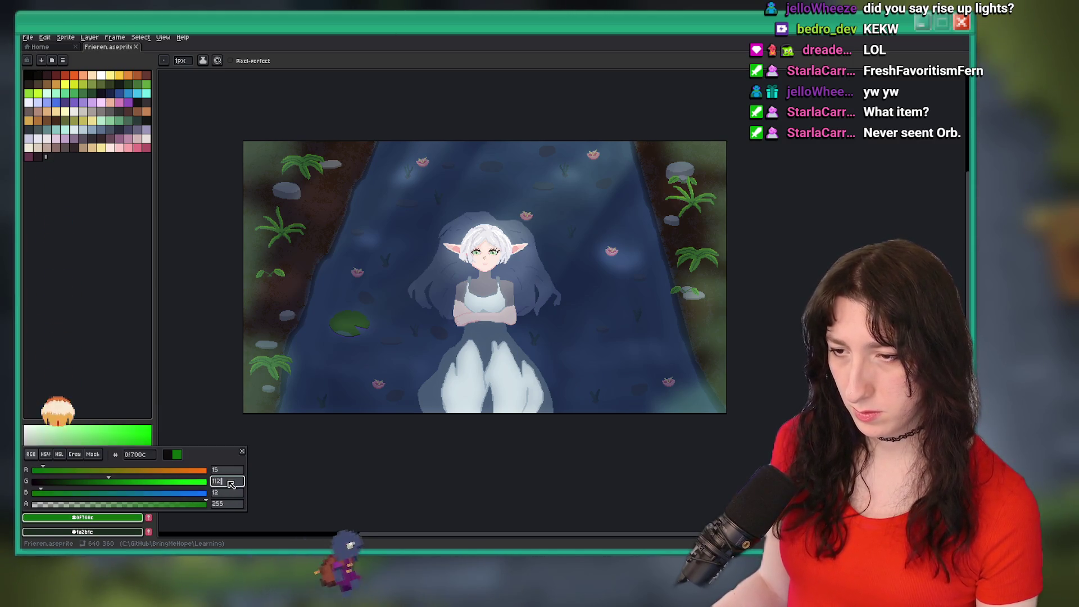
pyautogui.press('BackSpace')
pyautogui.press('BackSpace')
pyautogui.write('5')
pyautogui.click(219, 494)
pyautogui.write('15')
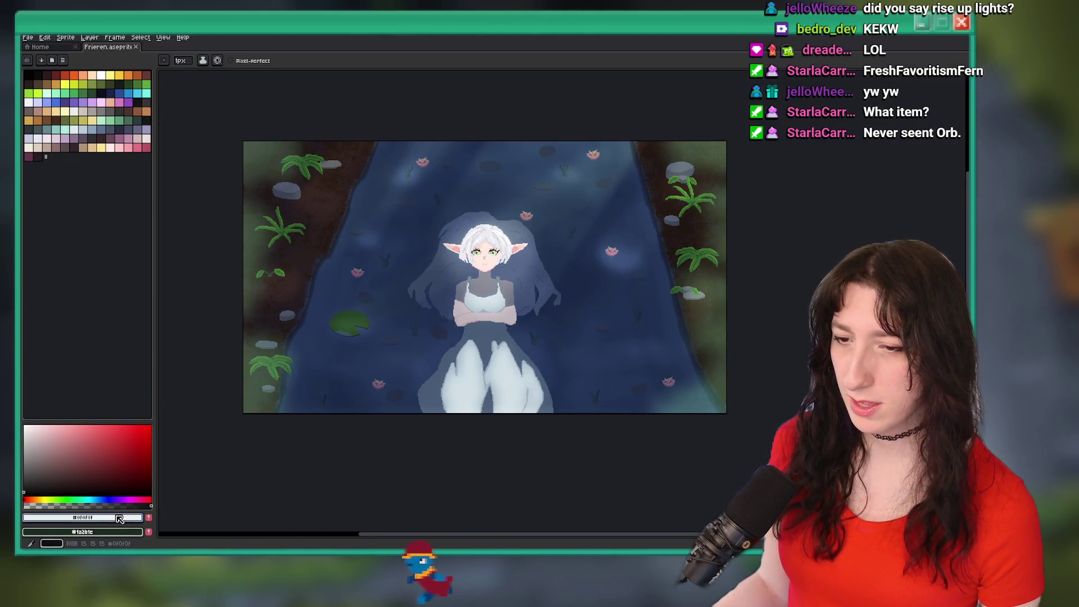
# Set the foreground colour's red, green and blue to 30 (#1e1e1e) and confirm it.
pyautogui.click(119, 518)
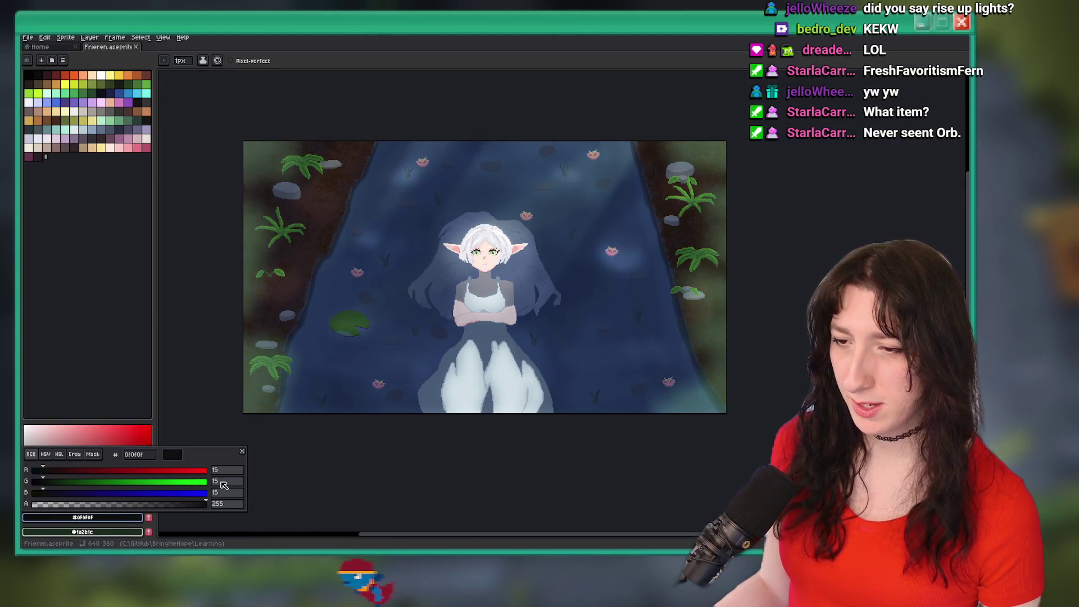
pyautogui.click(227, 469)
pyautogui.write('3')
pyautogui.press('Return')
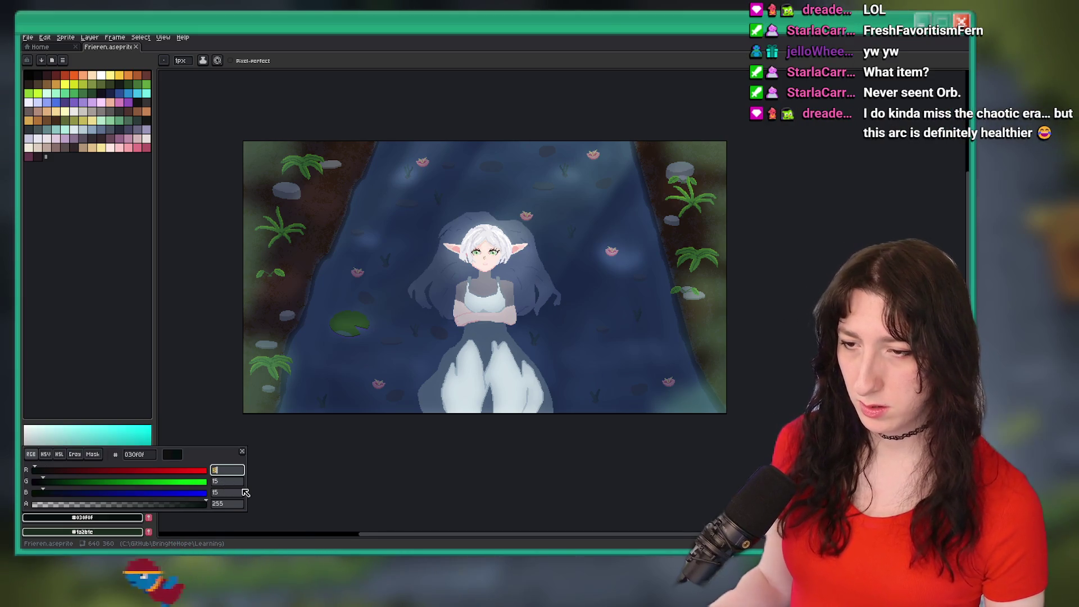
pyautogui.write('30')
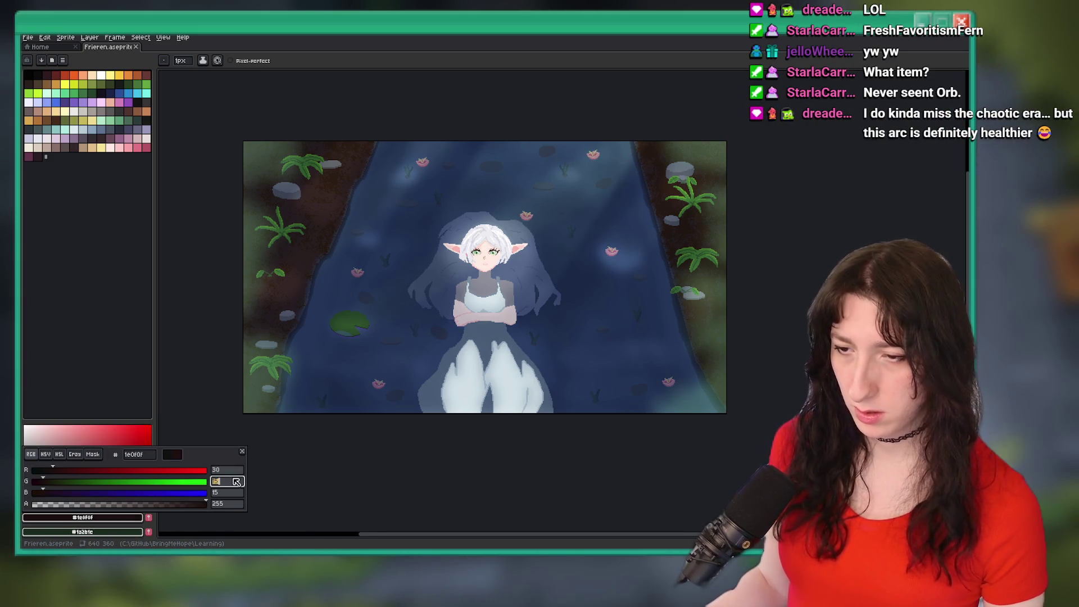
pyautogui.write('30')
pyautogui.press('Tab')
pyautogui.write('30')
pyautogui.click(194, 441)
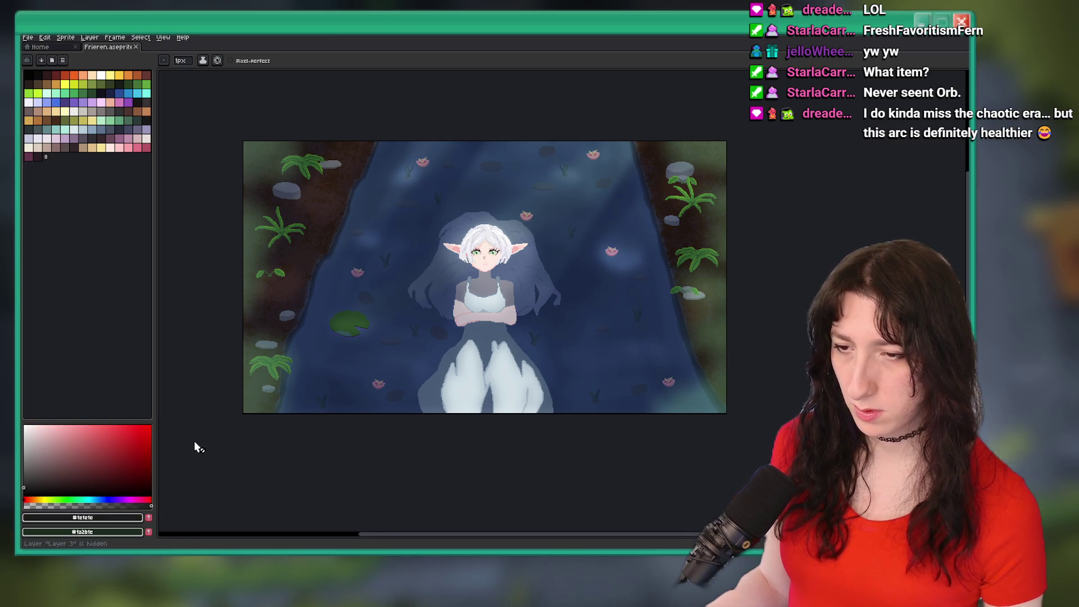
pyautogui.click(124, 518)
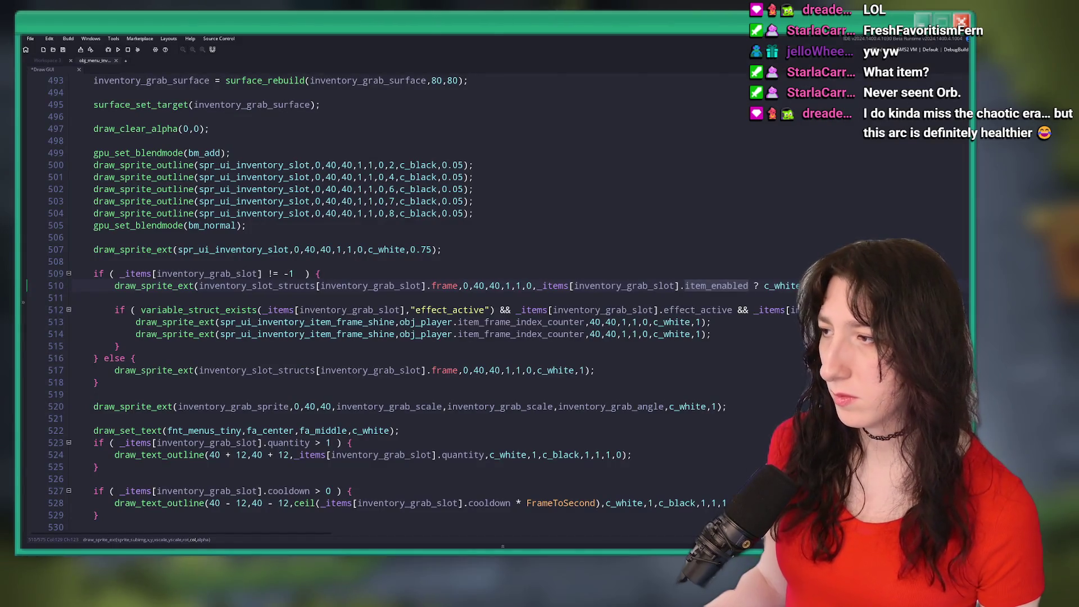
# Save the Draw GUI changes and run the game build with F5.
pyautogui.press('F5')
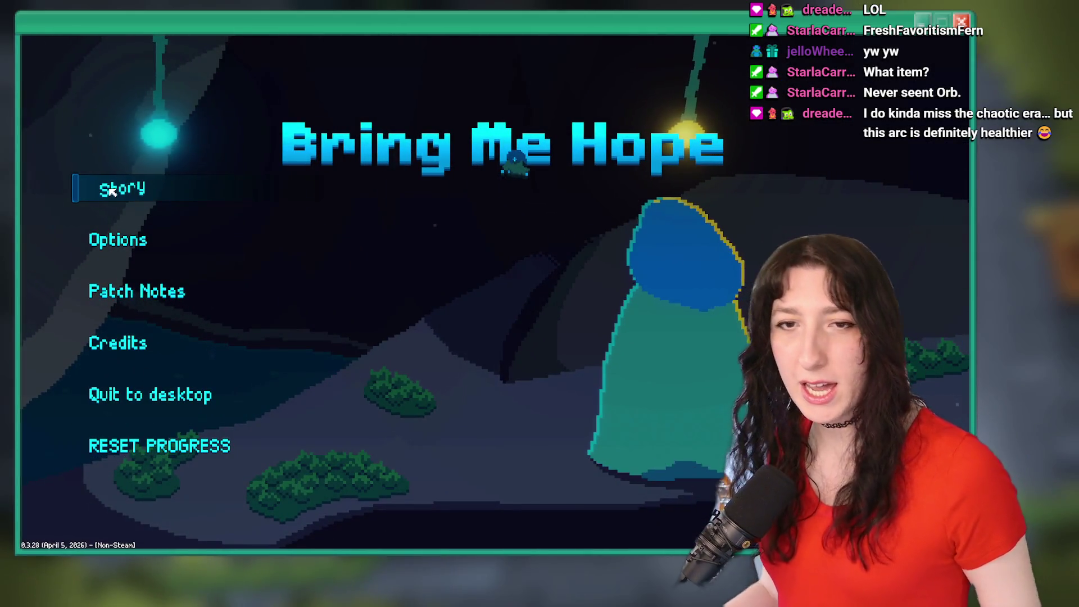
# Start Story mode, walk into the dungeon, check the inventory, and drag the game window aside.
pyautogui.click(112, 191)
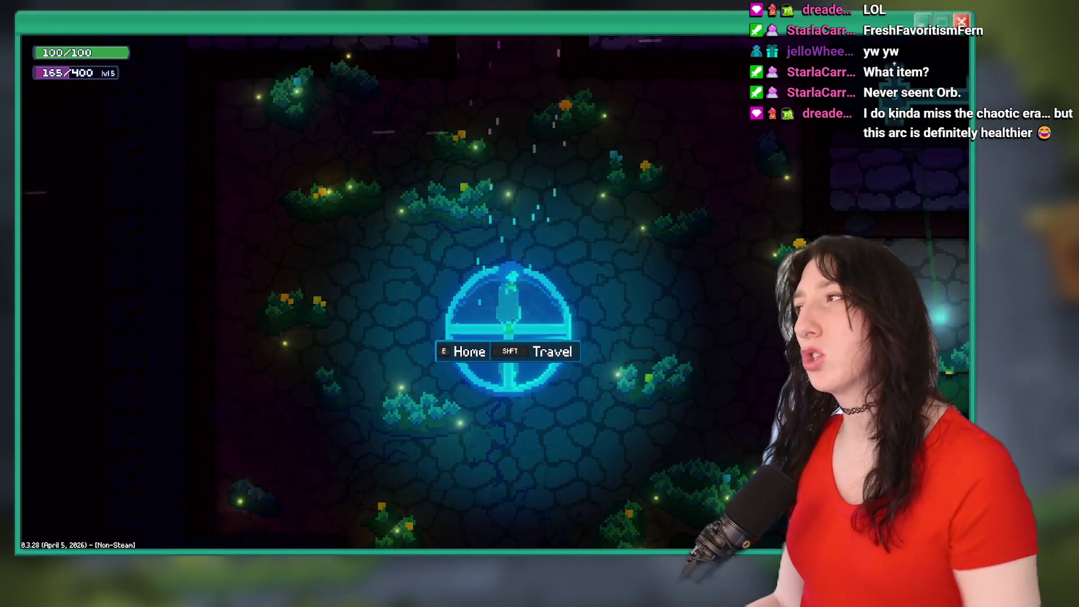
pyautogui.press('w')
pyautogui.press('w')
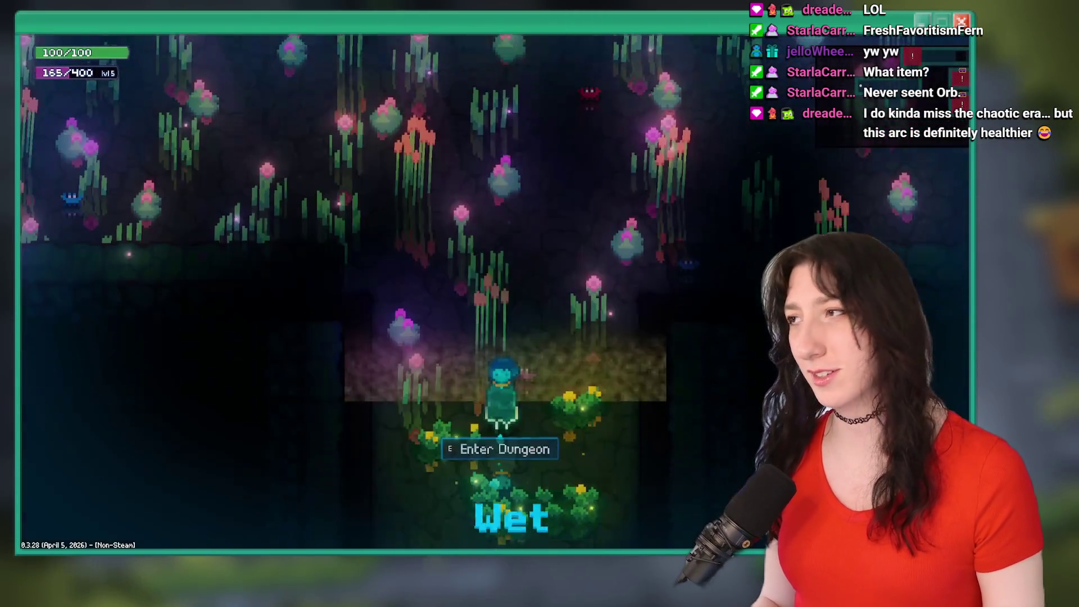
pyautogui.press('e')
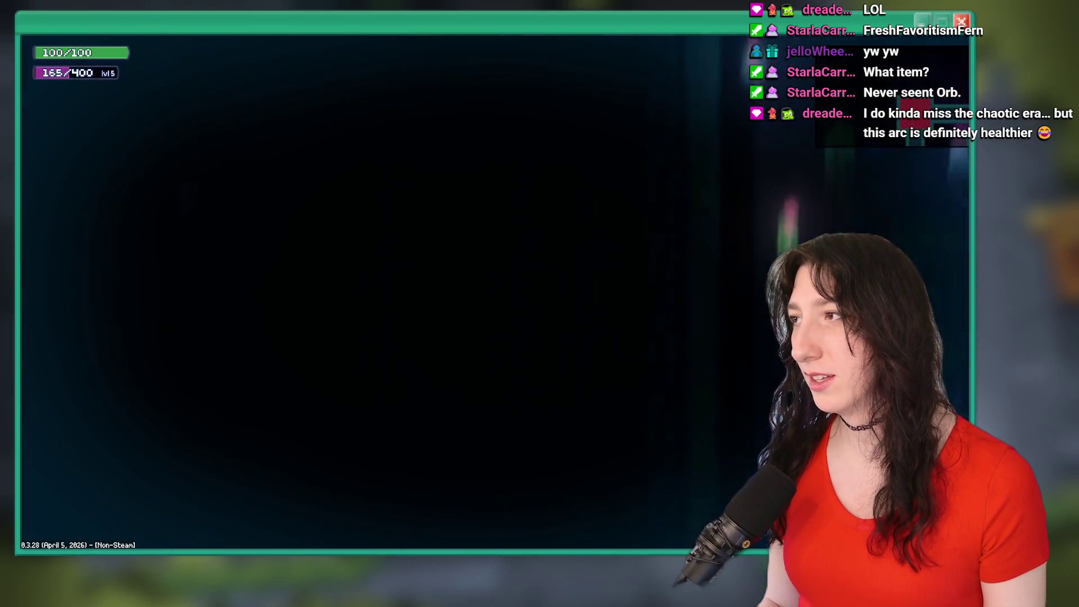
pyautogui.press('Tab')
pyautogui.press('Tab')
pyautogui.moveTo(547, 31)
pyautogui.mouseDown()
pyautogui.moveTo(549, 486)
pyautogui.moveTo(548, 33)
pyautogui.mouseUp()
pyautogui.press('Tab')
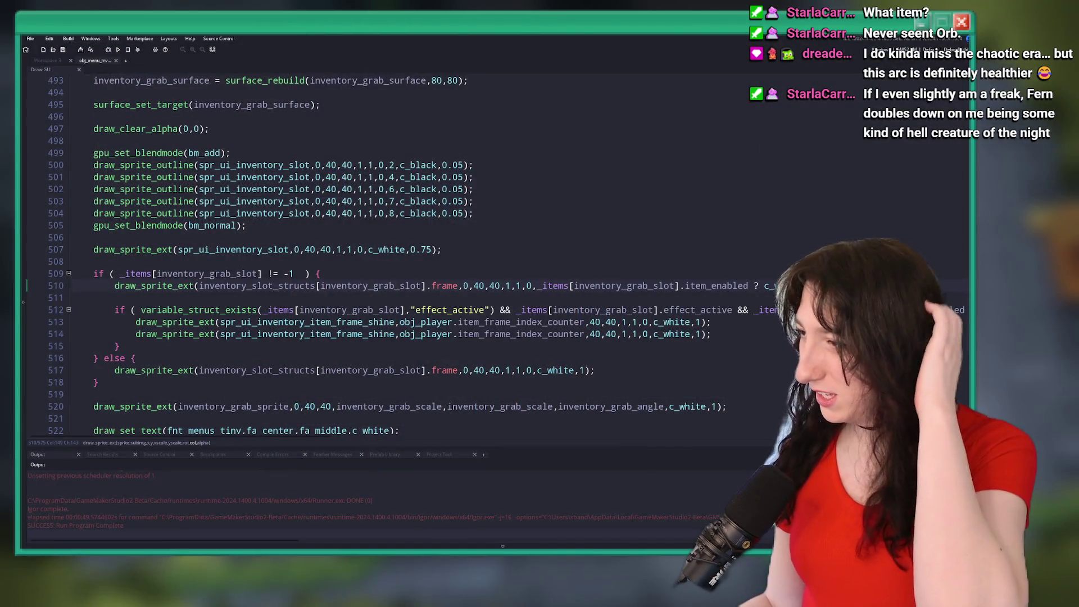
# Change line 510's draw_sprite_ext colour to item_enabled ? c_white : #1e1e1e for the held item.
pyautogui.click(605, 287)
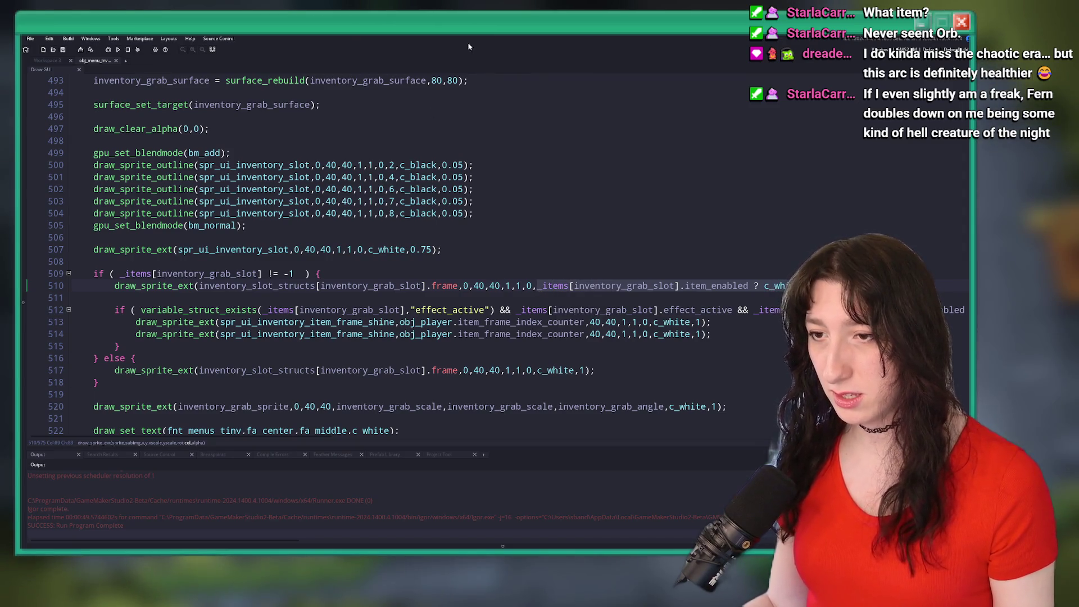
pyautogui.scroll(-2, 418, 306)
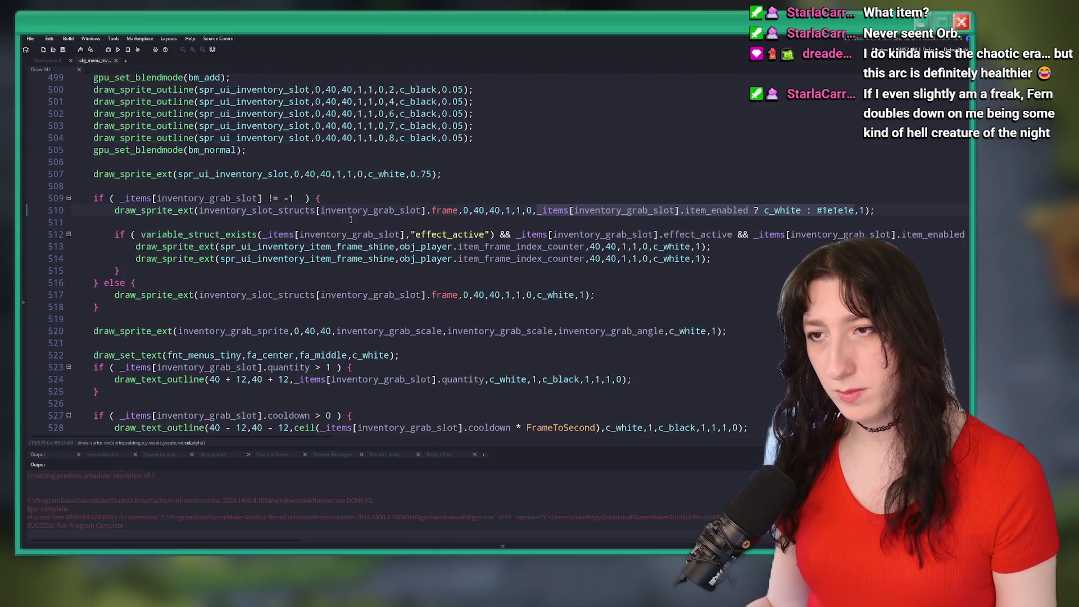
pyautogui.scroll(1, 350, 219)
pyautogui.moveTo(690, 279)
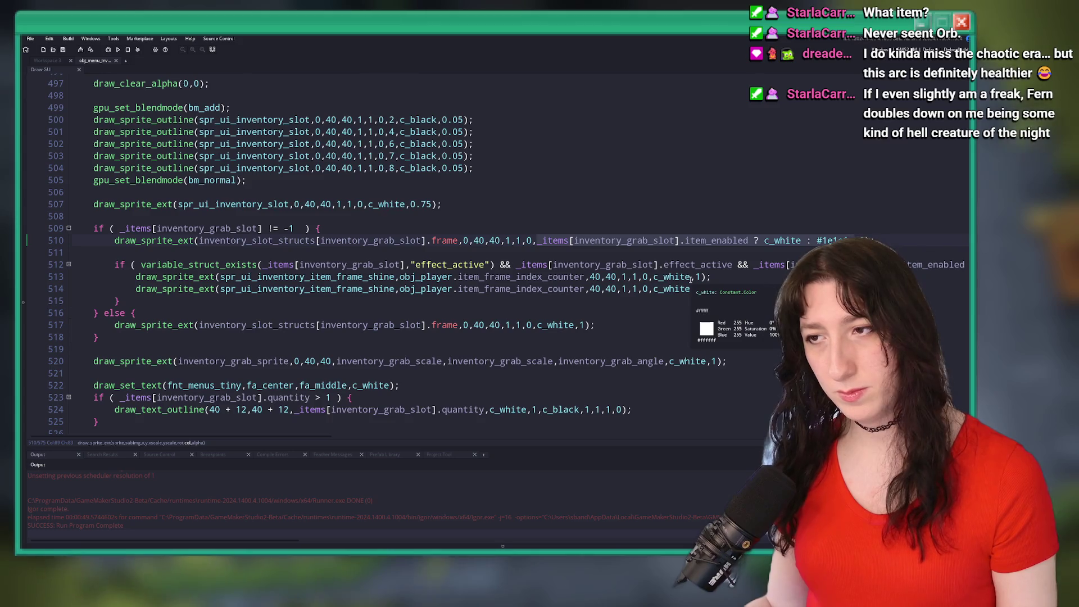
pyautogui.scroll(2, 622, 308)
pyautogui.scroll(-1, 622, 307)
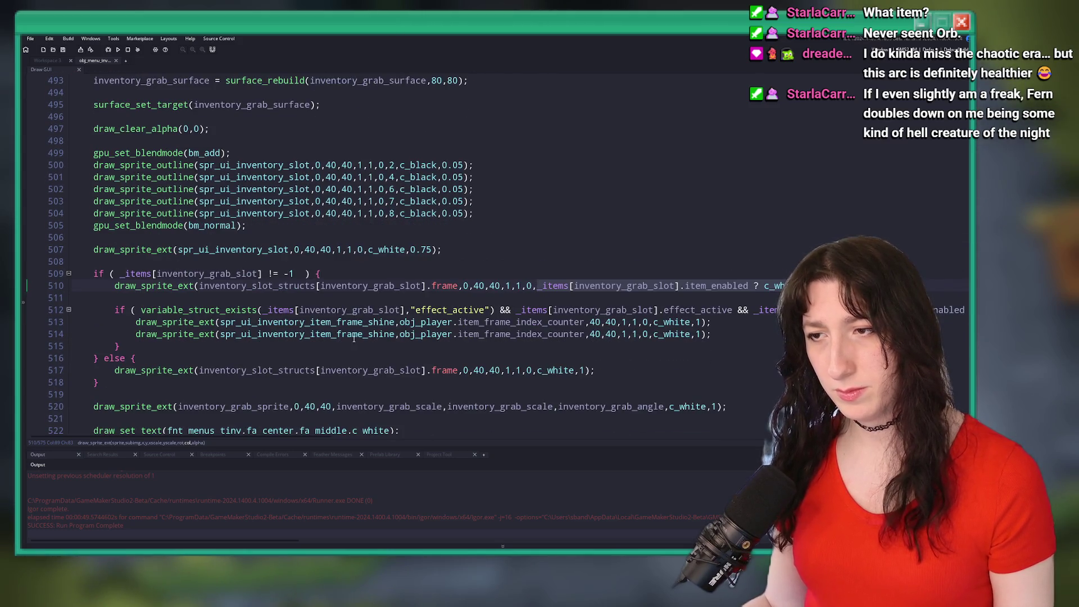
pyautogui.scroll(-2, 354, 338)
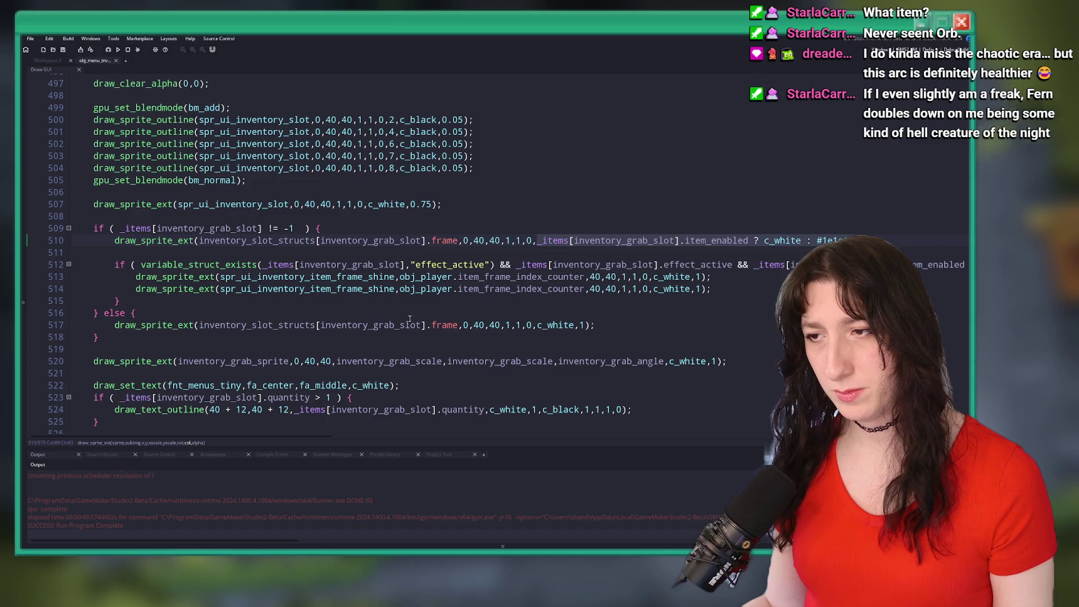
pyautogui.click(290, 361)
pyautogui.scroll(-2, 260, 367)
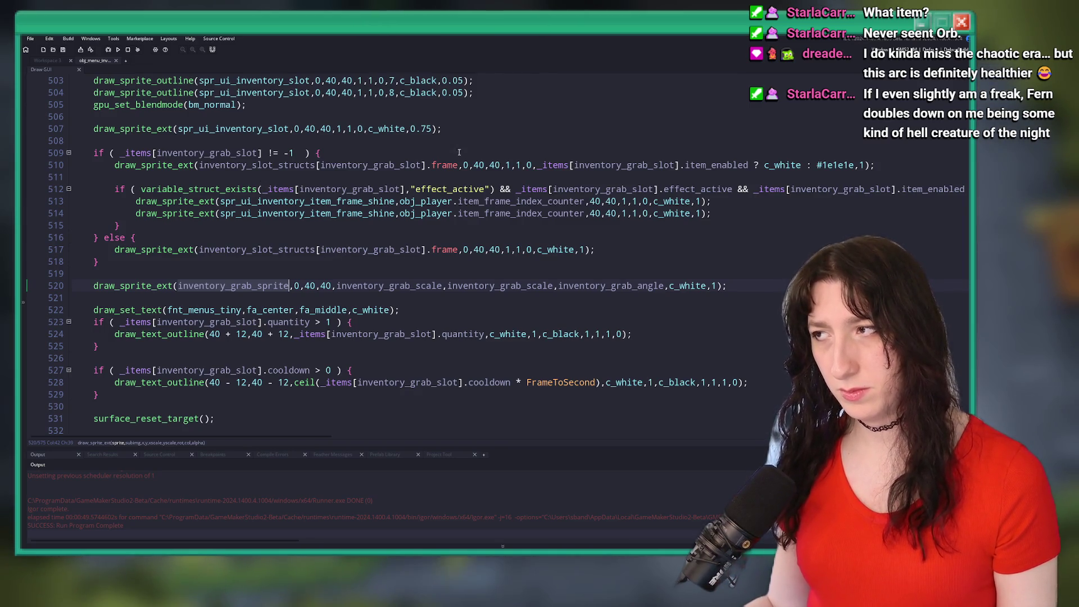
pyautogui.scroll(5, 410, 231)
pyautogui.scroll(3, 415, 230)
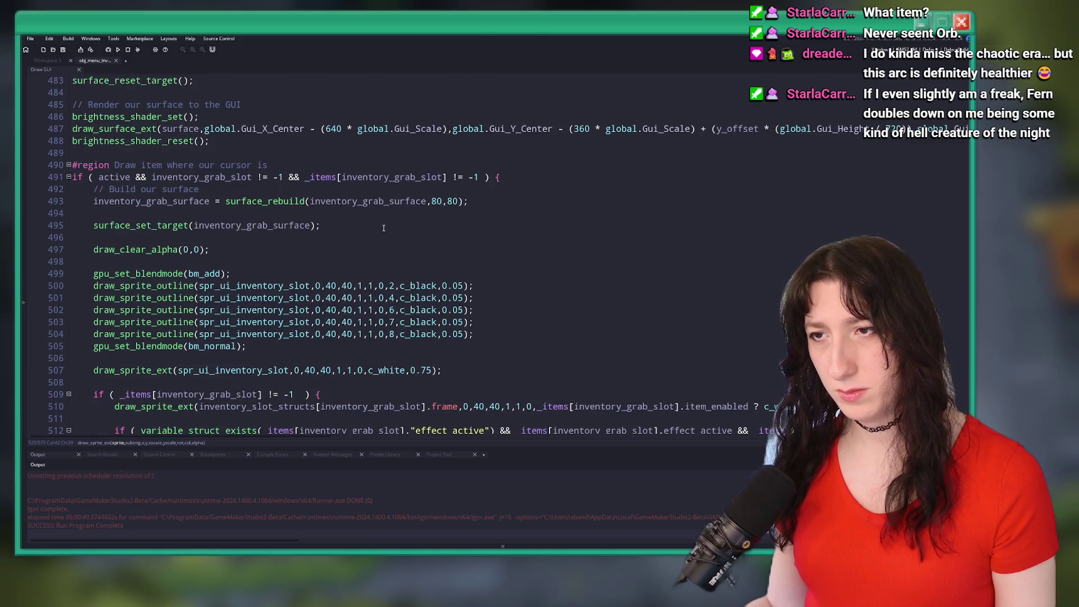
pyautogui.scroll(-2, 394, 253)
pyautogui.click(861, 361)
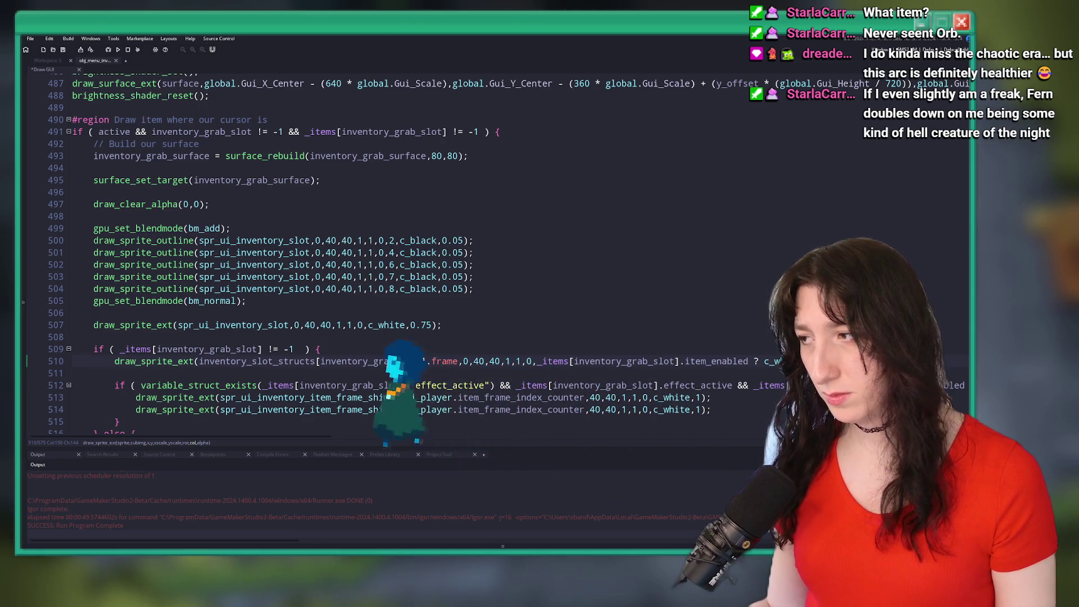
pyautogui.scroll(15, 455, 346)
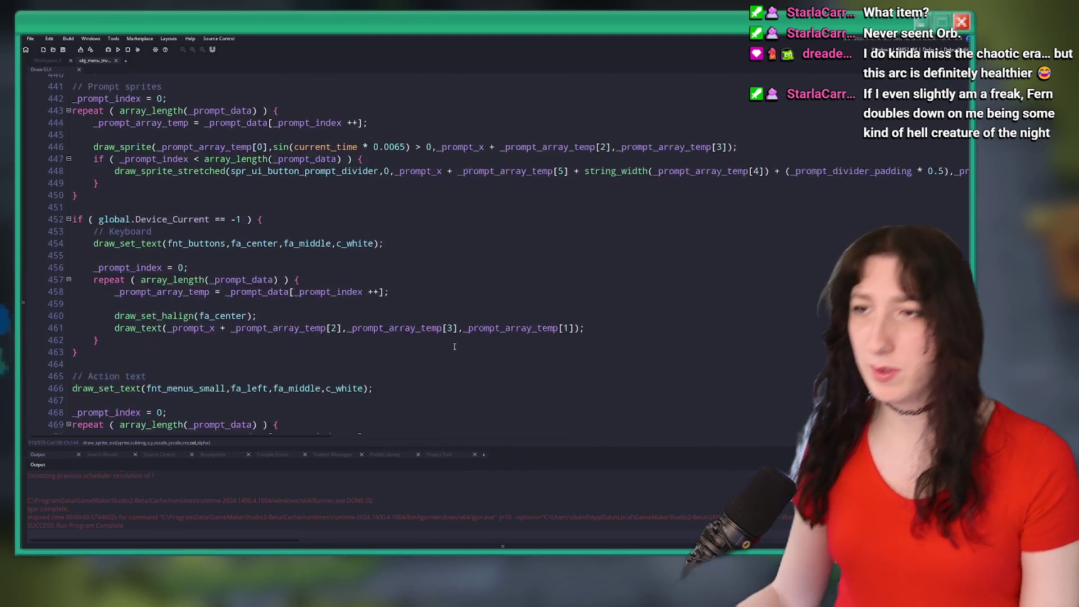
pyautogui.scroll(20, 454, 347)
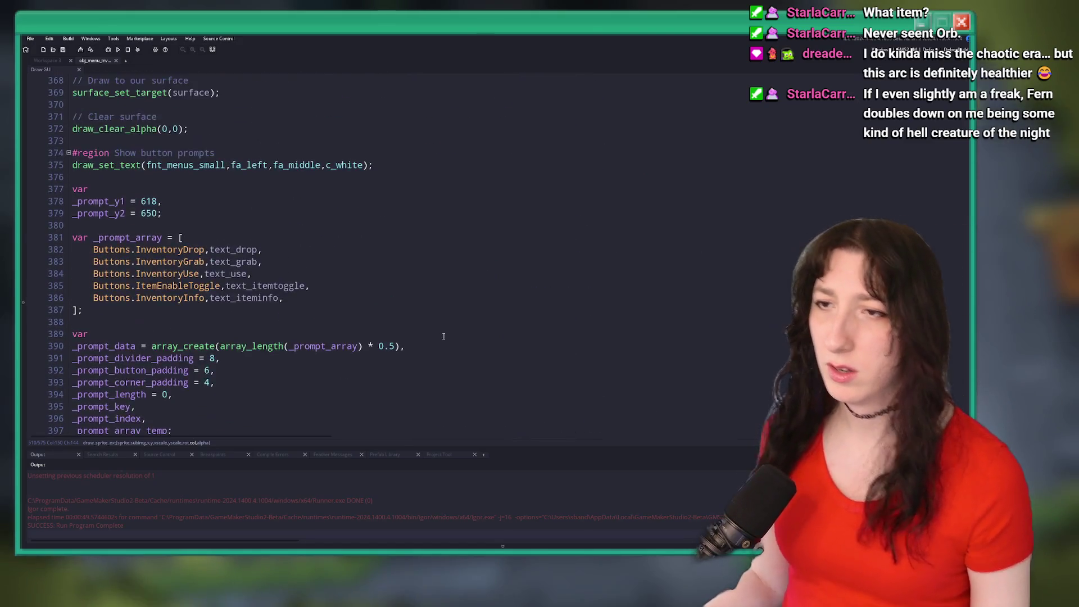
pyautogui.scroll(13, 443, 336)
pyautogui.scroll(20, 465, 305)
pyautogui.moveTo(298, 141); pyautogui.dragTo(231, 104)
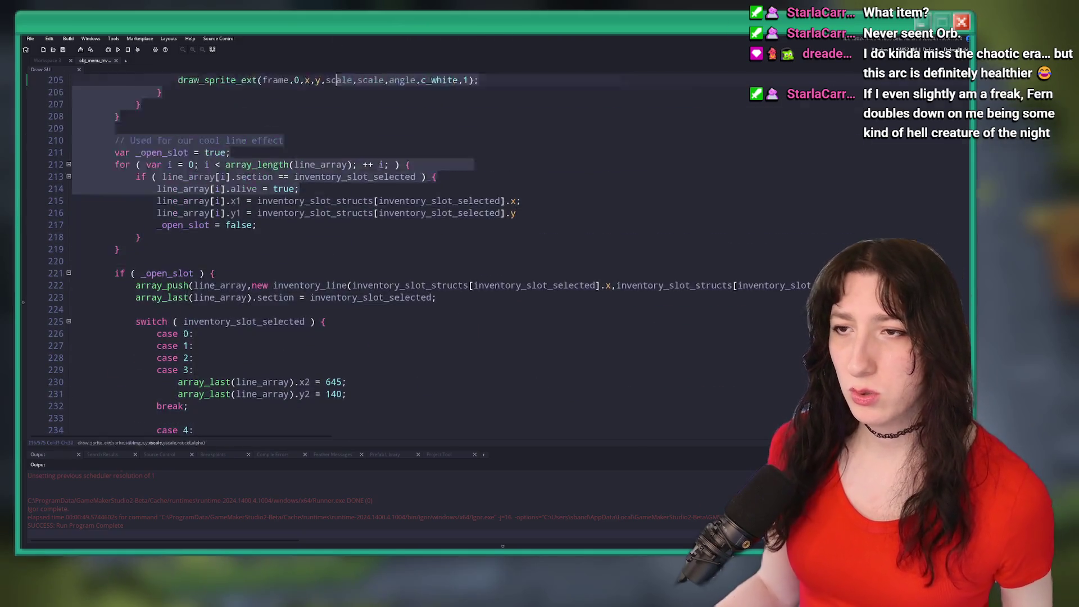
pyautogui.scroll(11, 427, 253)
pyautogui.click(427, 158)
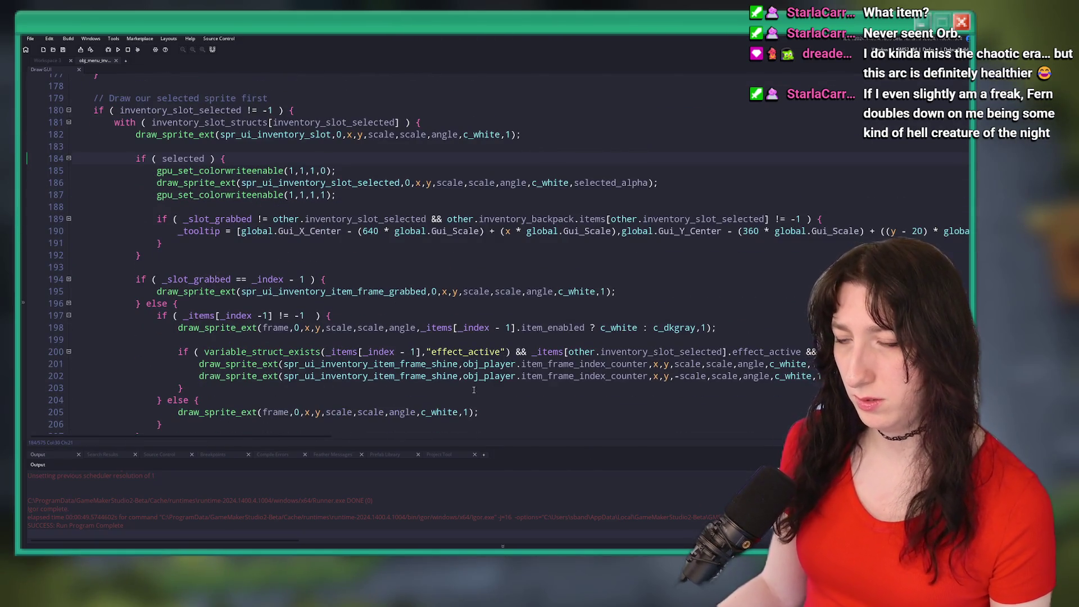
pyautogui.scroll(-1, 478, 387)
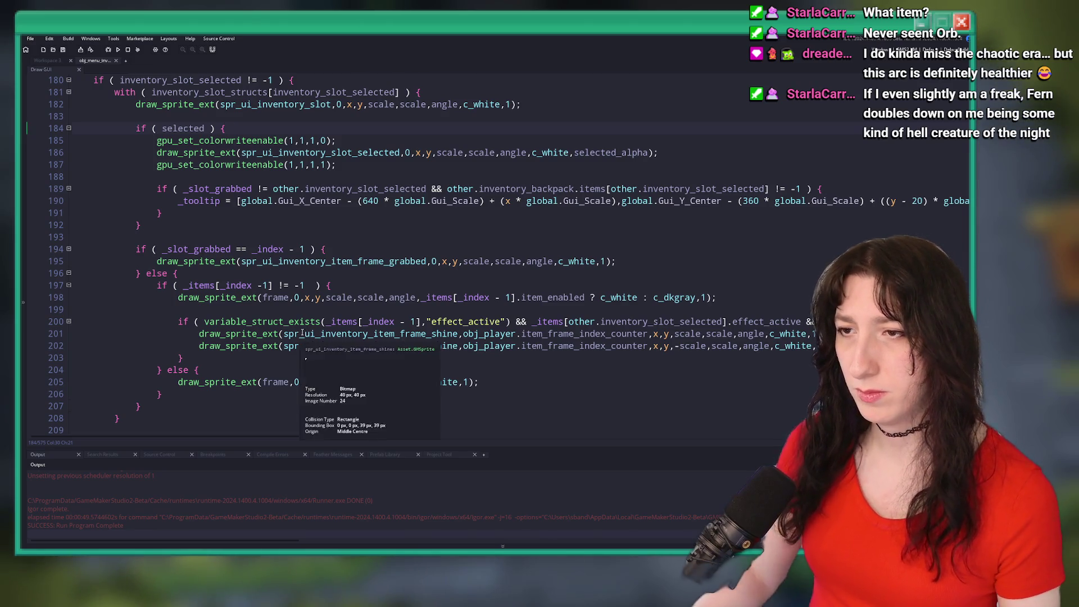
pyautogui.scroll(-4, 337, 297)
pyautogui.scroll(-4, 341, 296)
pyautogui.scroll(9, 354, 253)
pyautogui.scroll(8, 360, 223)
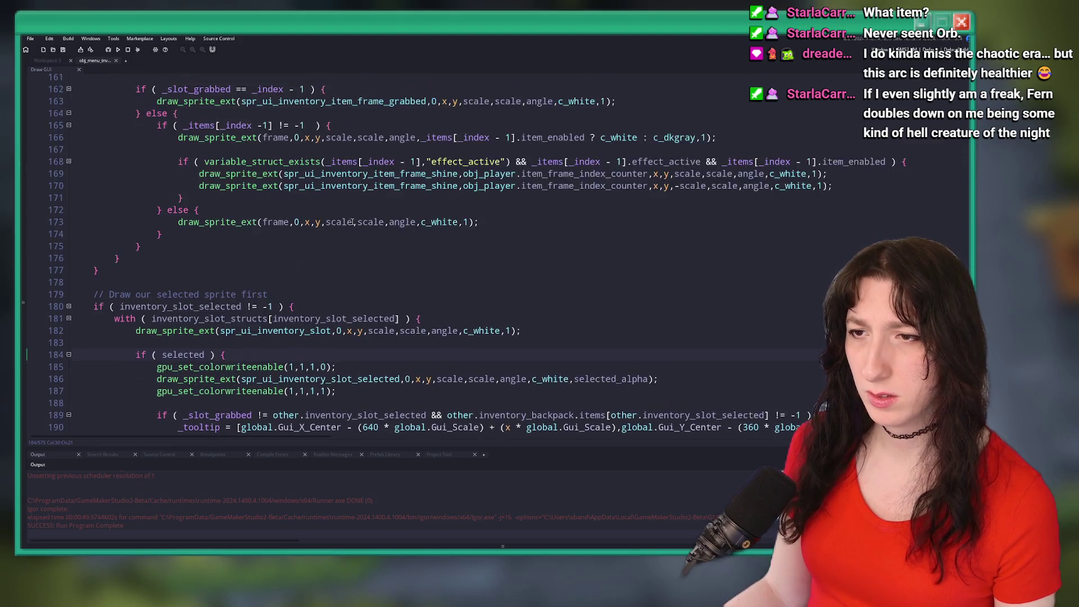
pyautogui.scroll(5, 365, 222)
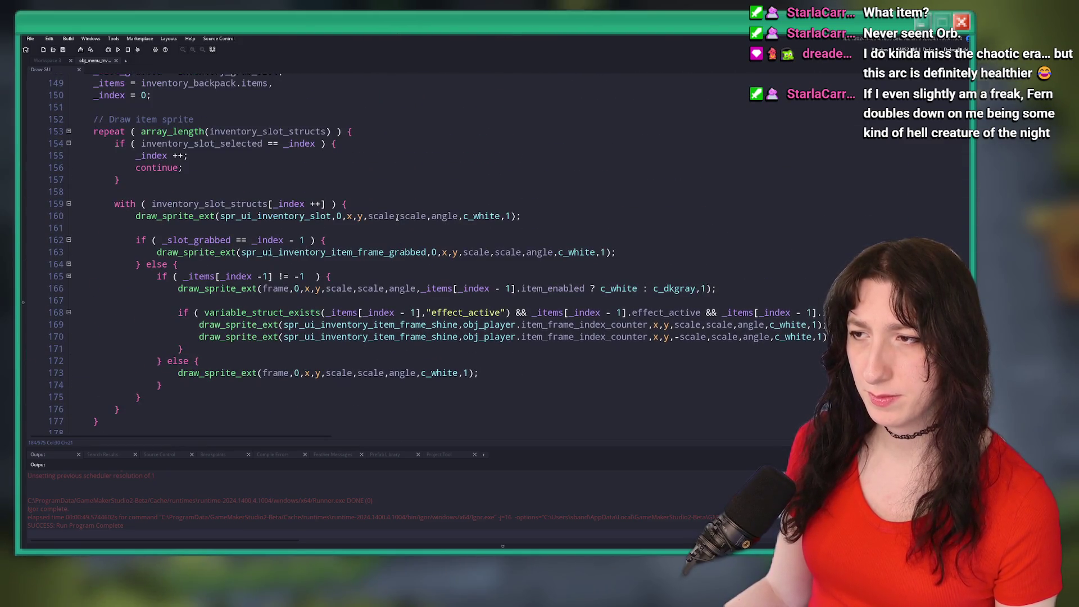
pyautogui.scroll(-4, 309, 286)
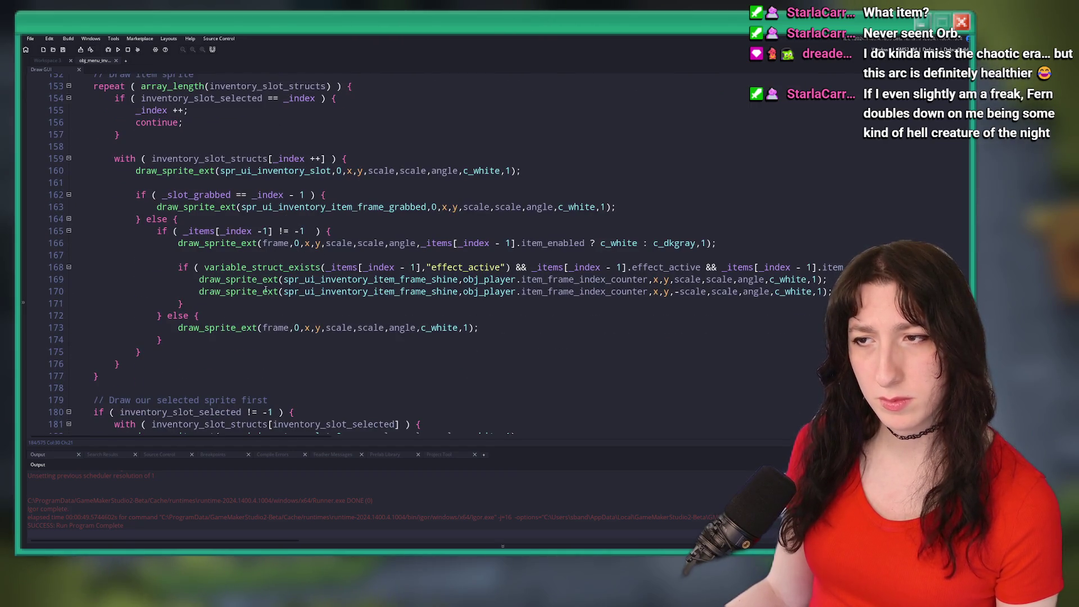
pyautogui.scroll(15, 267, 285)
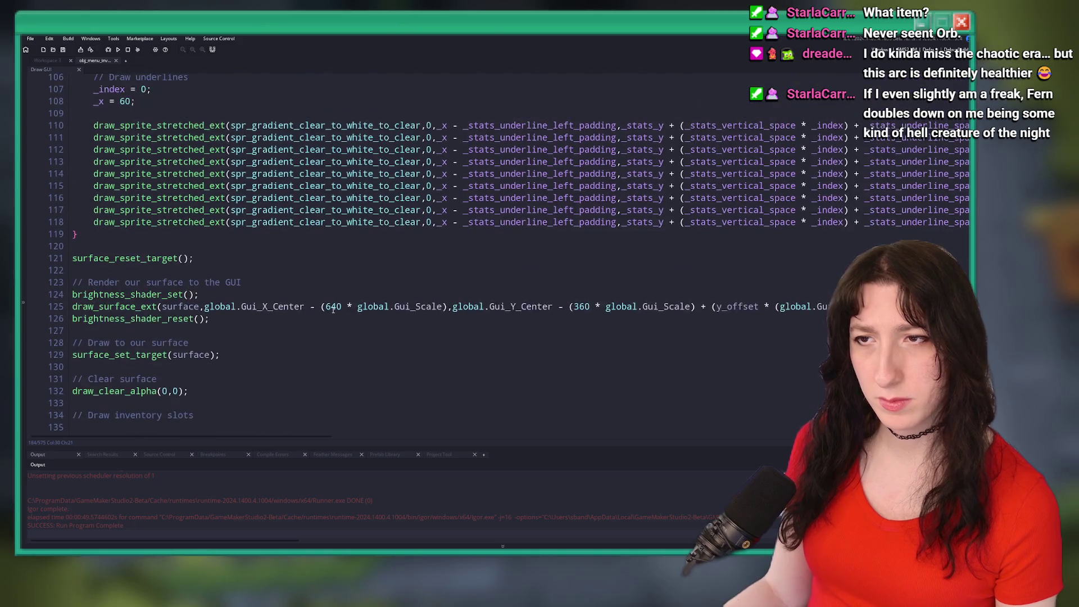
pyautogui.scroll(20, 333, 309)
pyautogui.click(73, 80)
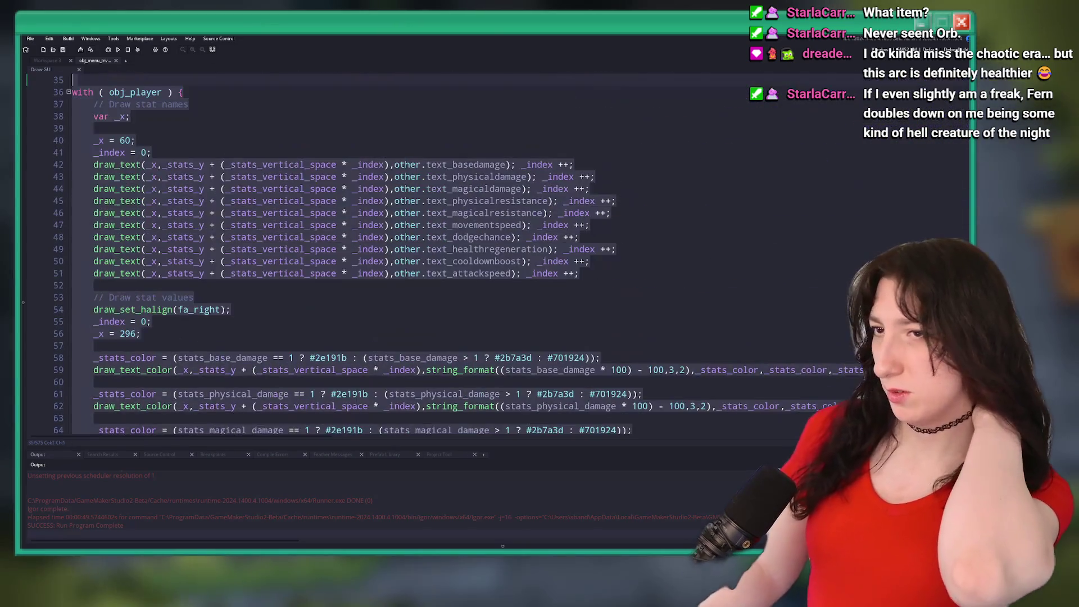
pyautogui.hotkey('ctrl', 'z')
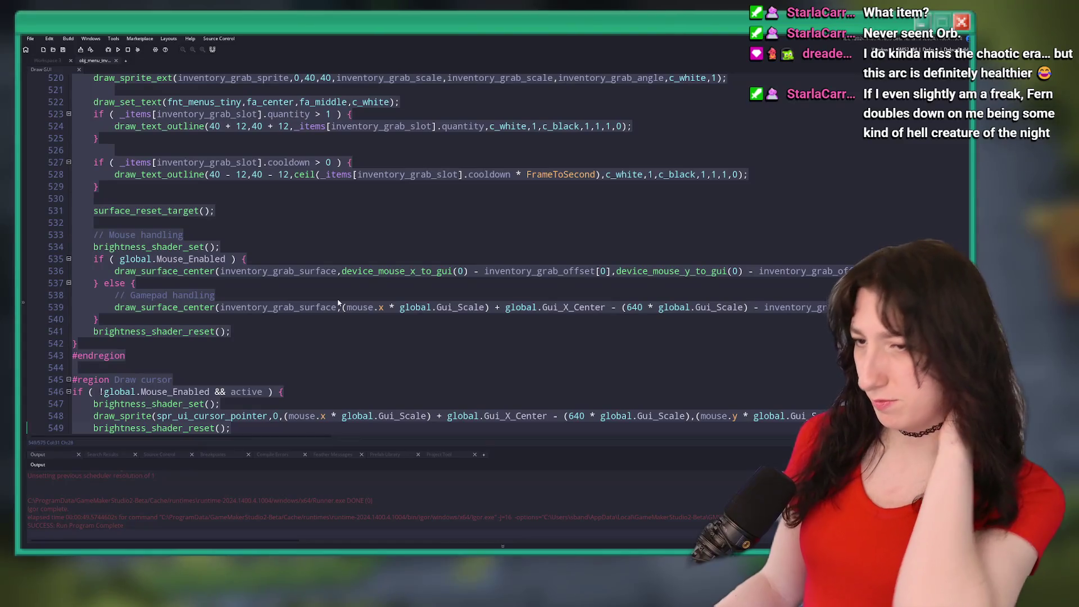
pyautogui.hotkey('ctrl', 'z')
pyautogui.hotkey('ctrl', 'z')
pyautogui.hotkey('ctrl', 'z')
pyautogui.hotkey('ctrl', 't')
pyautogui.press('Escape')
pyautogui.hotkey('ctrl', 'z')
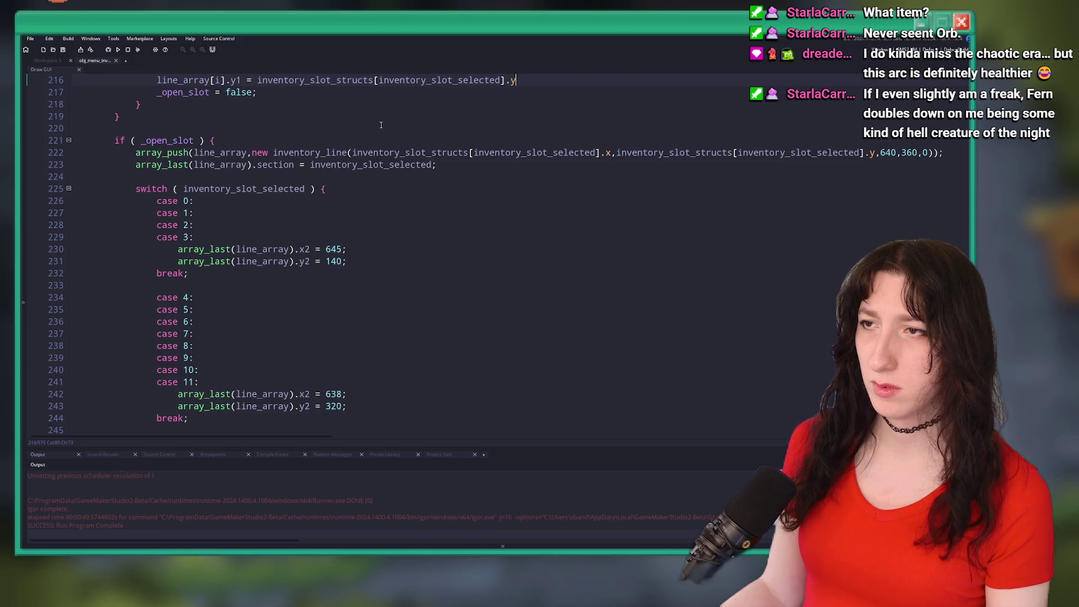
pyautogui.hotkey('ctrl', 'z')
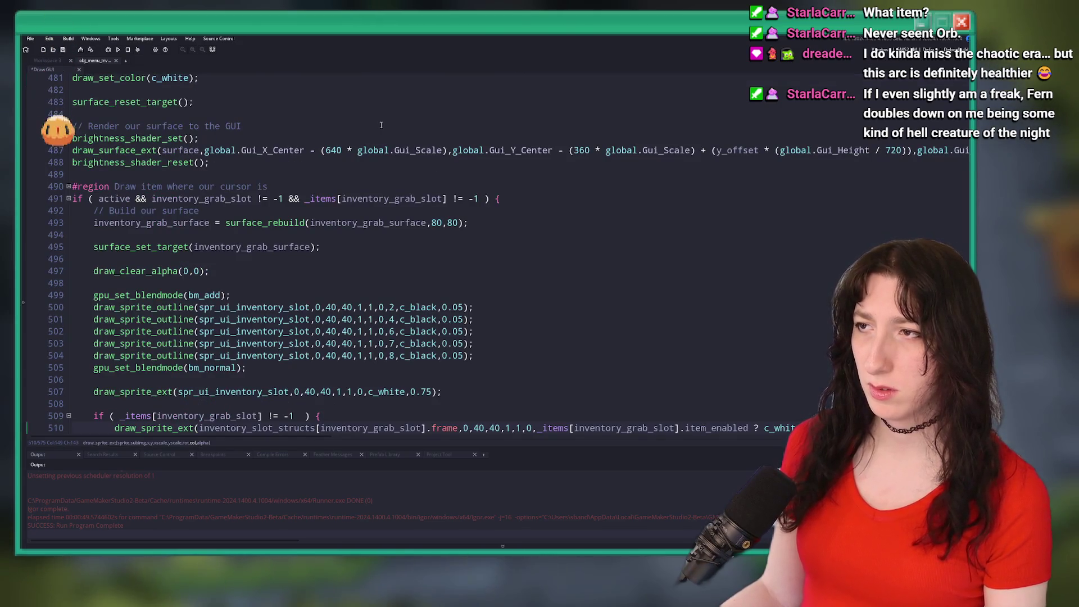
pyautogui.scroll(-3, 365, 125)
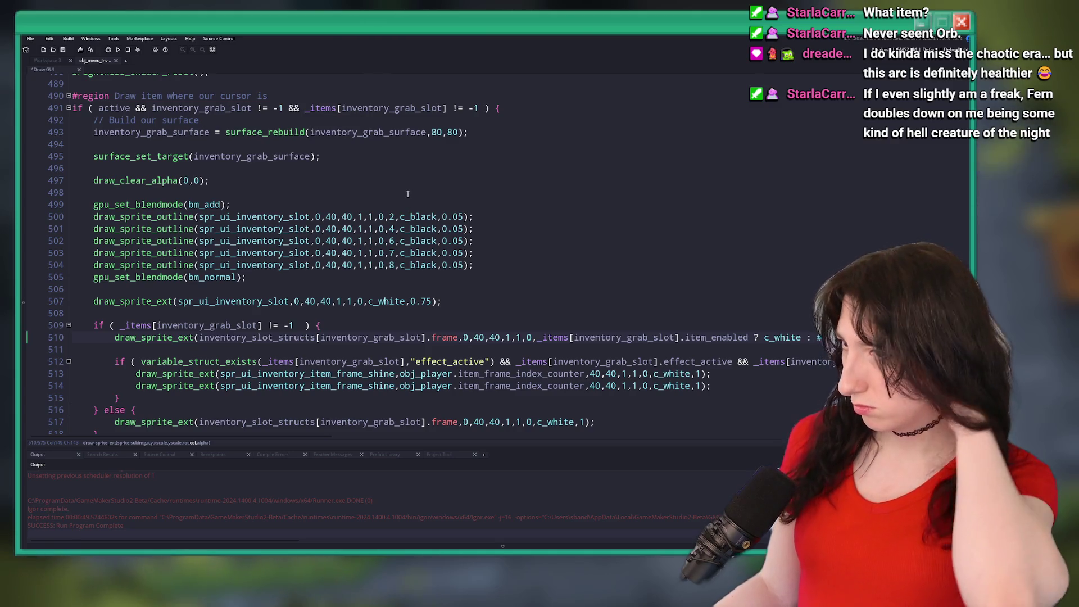
pyautogui.scroll(-5, 325, 148)
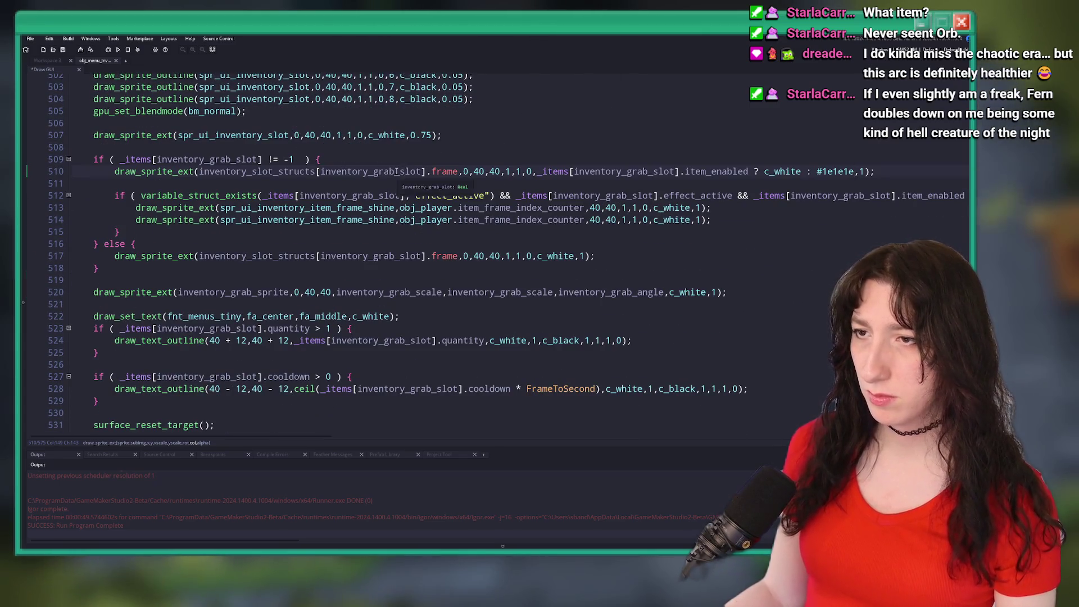
pyautogui.scroll(-15, 412, 207)
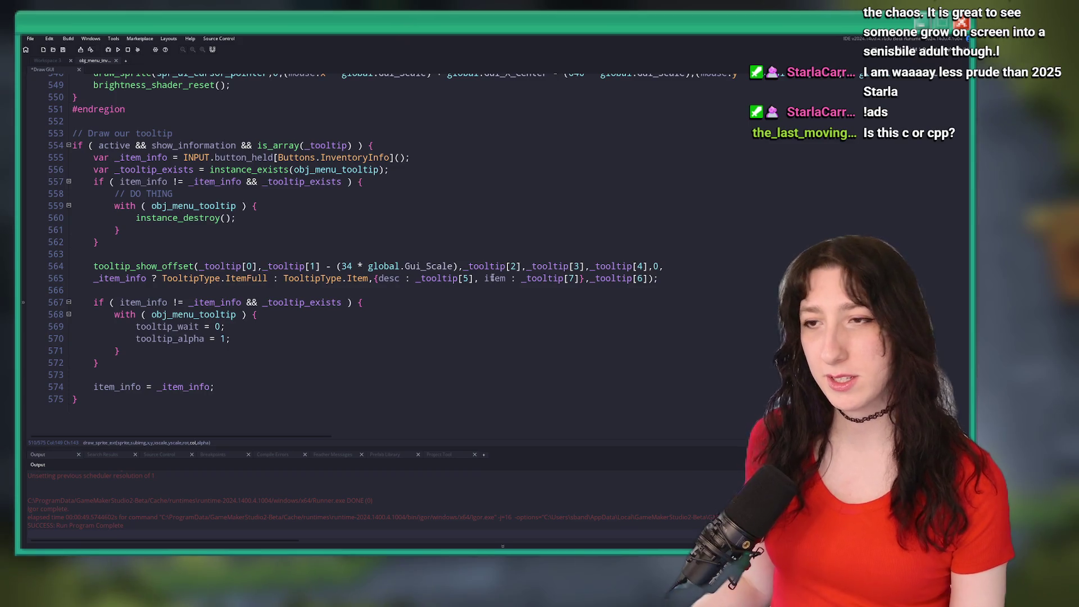
pyautogui.click(394, 157)
pyautogui.scroll(11, 359, 266)
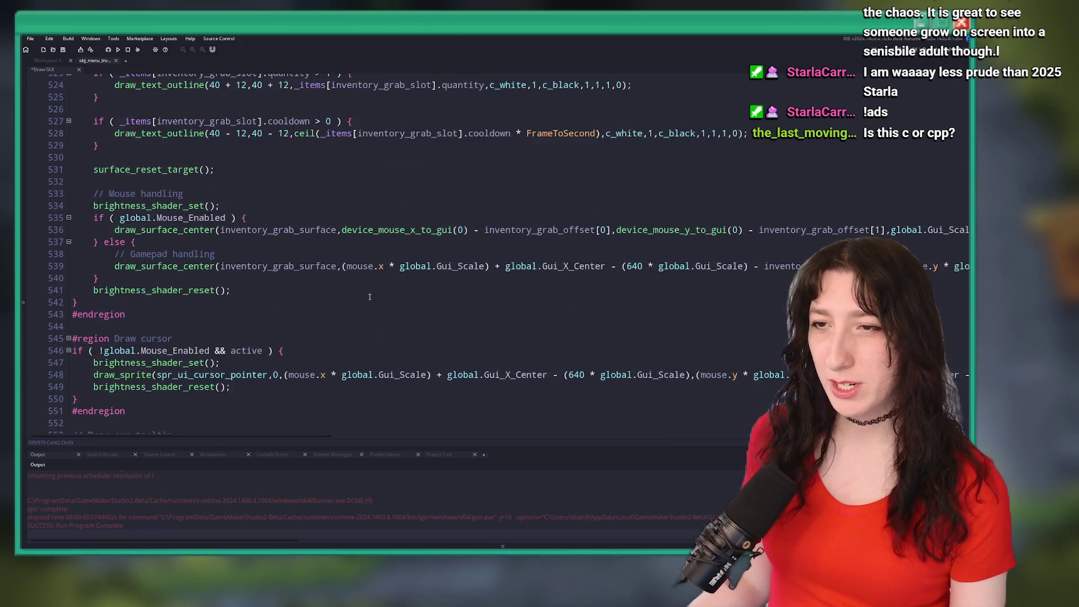
pyautogui.scroll(7, 360, 266)
pyautogui.click(382, 225)
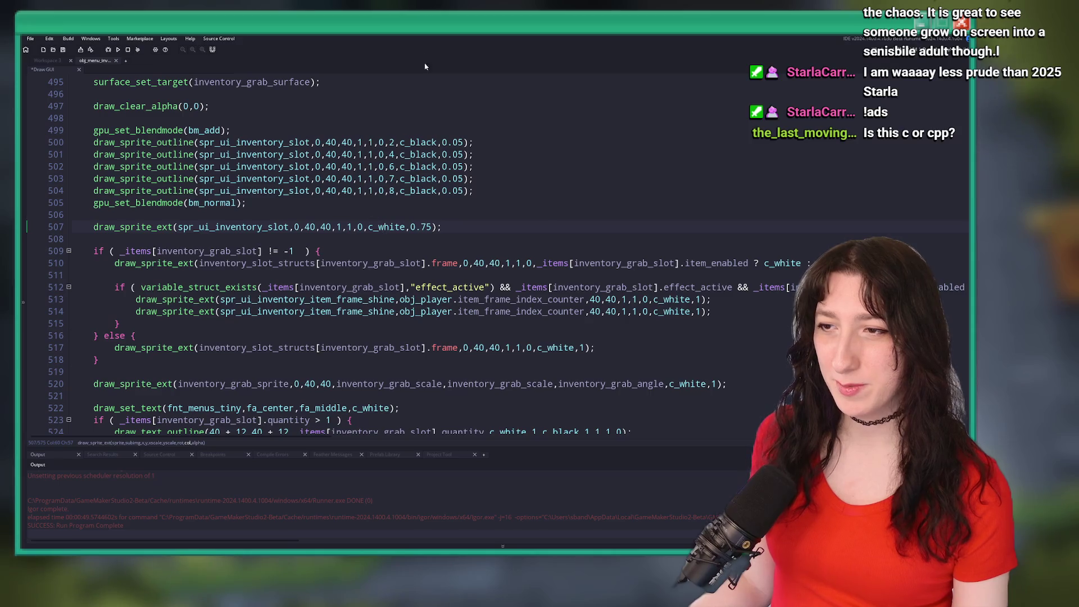
pyautogui.scroll(3, 615, 232)
pyautogui.click(615, 232)
pyautogui.scroll(2, 615, 233)
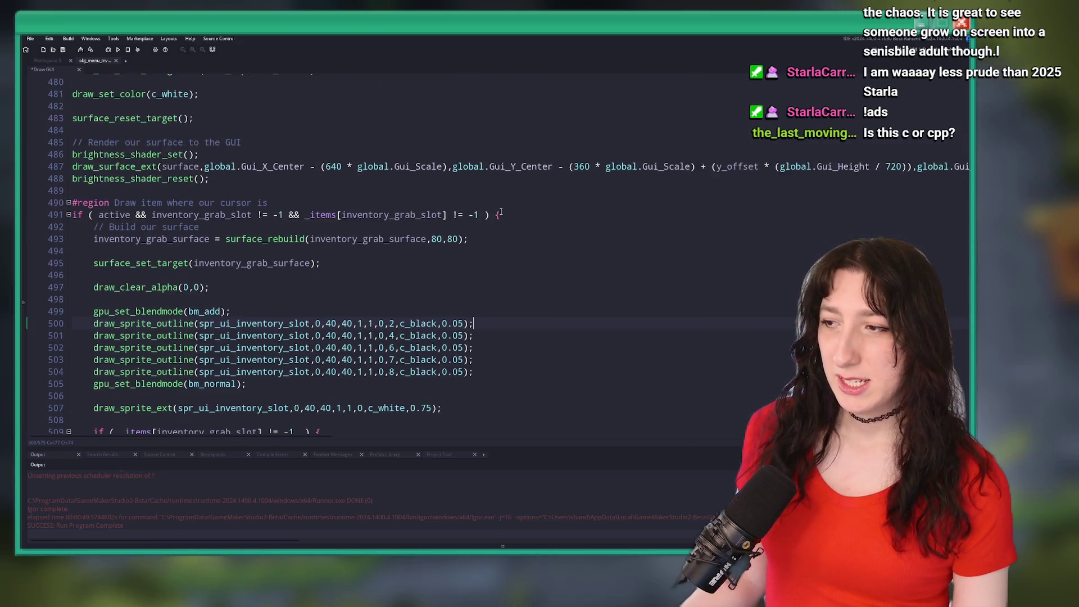
pyautogui.scroll(-4, 615, 233)
pyautogui.scroll(-2, 670, 290)
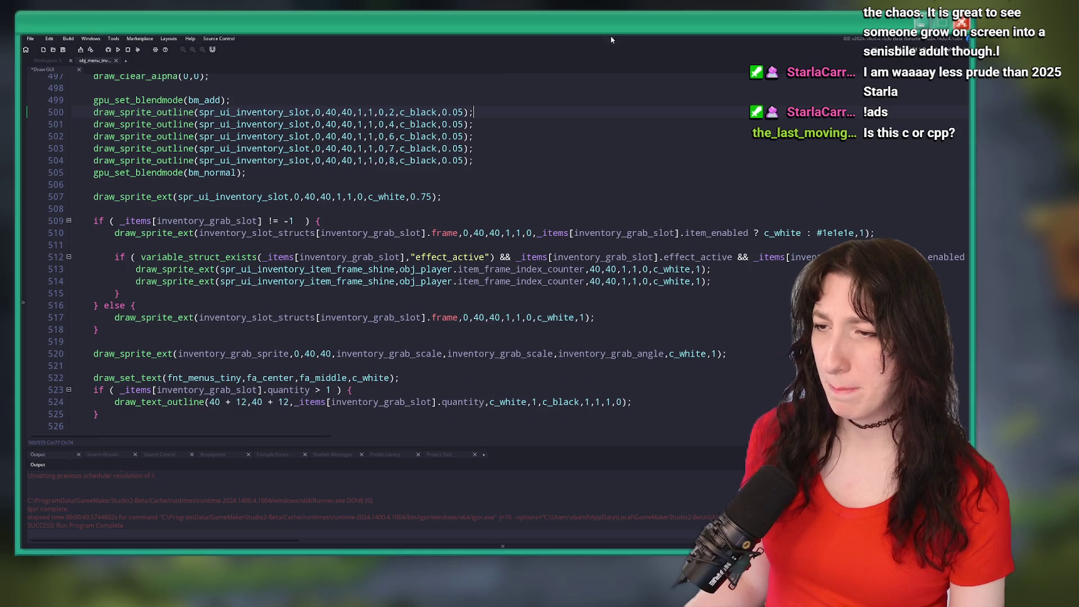
pyautogui.click(263, 354)
pyautogui.scroll(4, 221, 219)
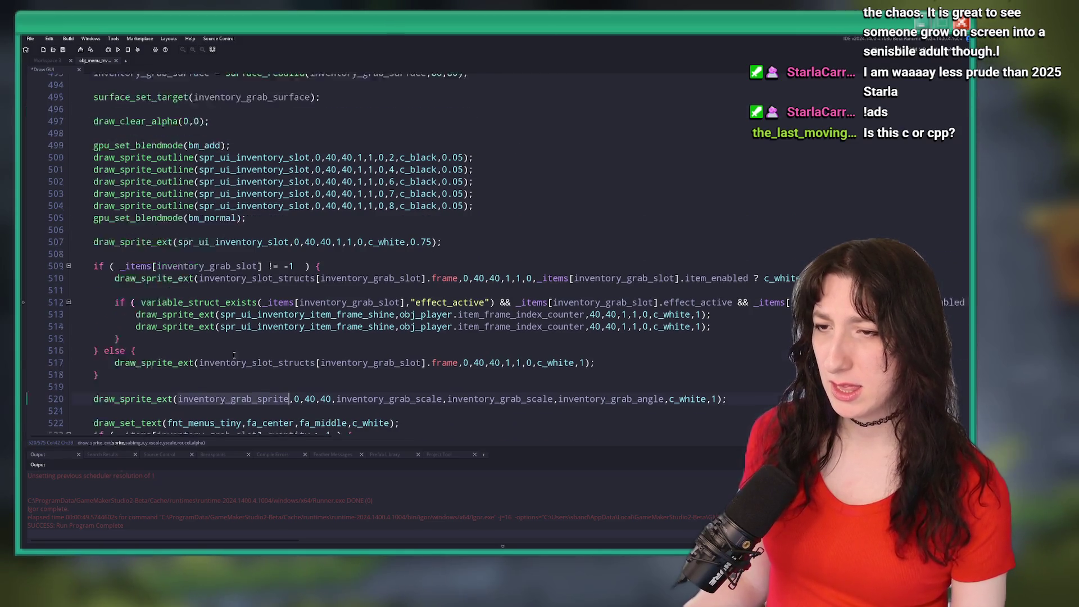
pyautogui.scroll(11, 281, 218)
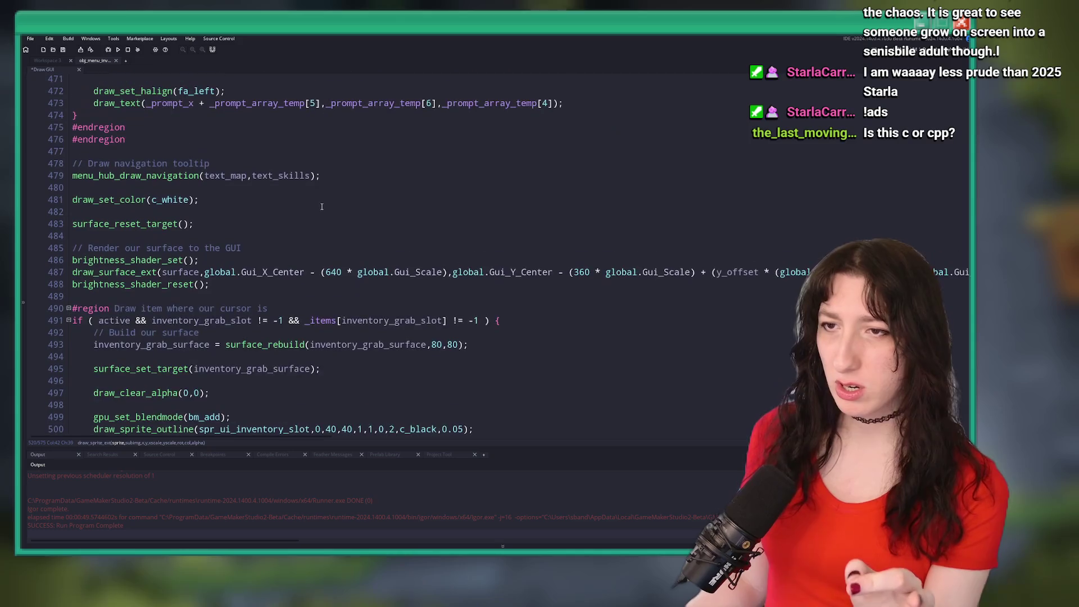
pyautogui.click(309, 128)
pyautogui.scroll(-1, 198, 194)
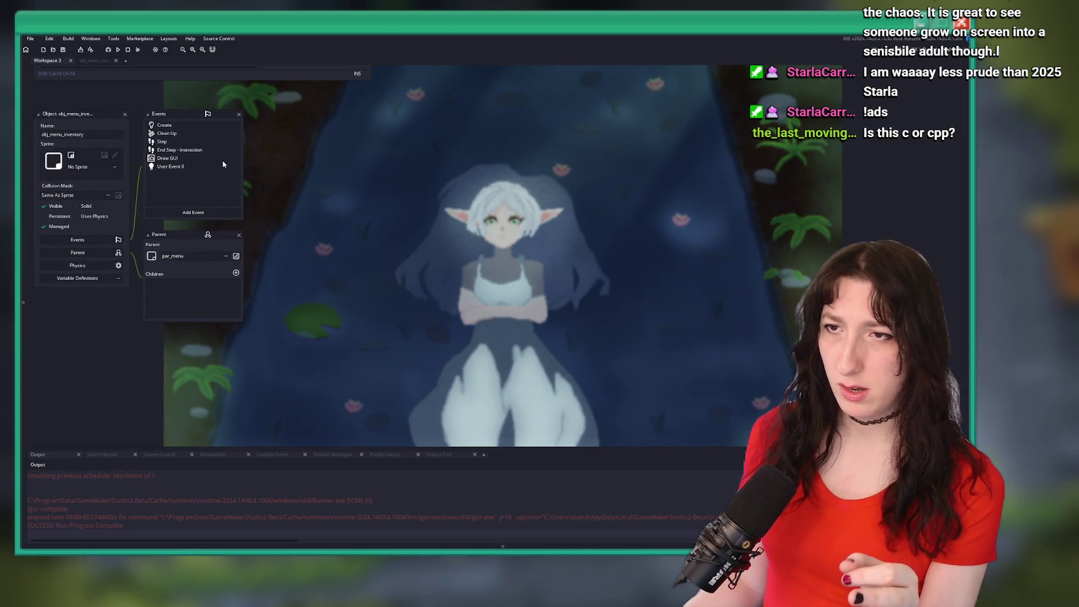
pyautogui.scroll(17, 222, 163)
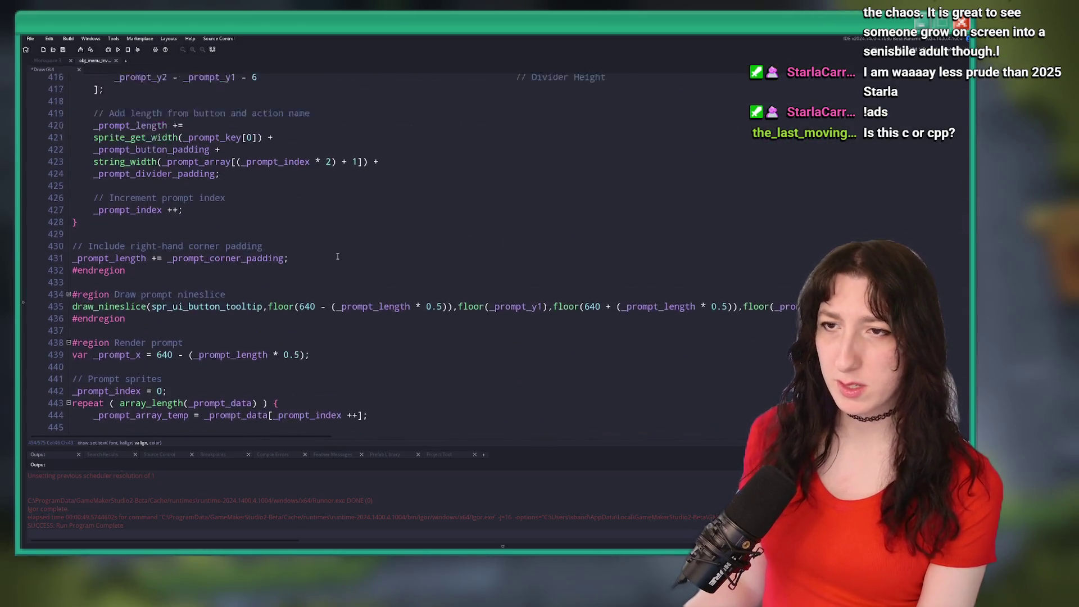
pyautogui.scroll(18, 338, 247)
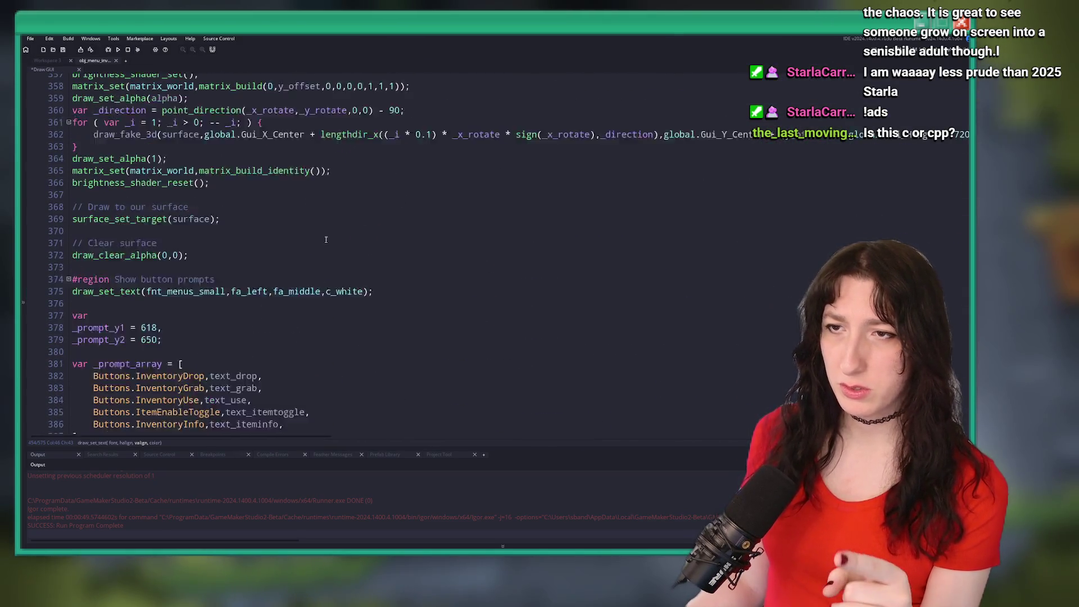
pyautogui.scroll(2, 186, 328)
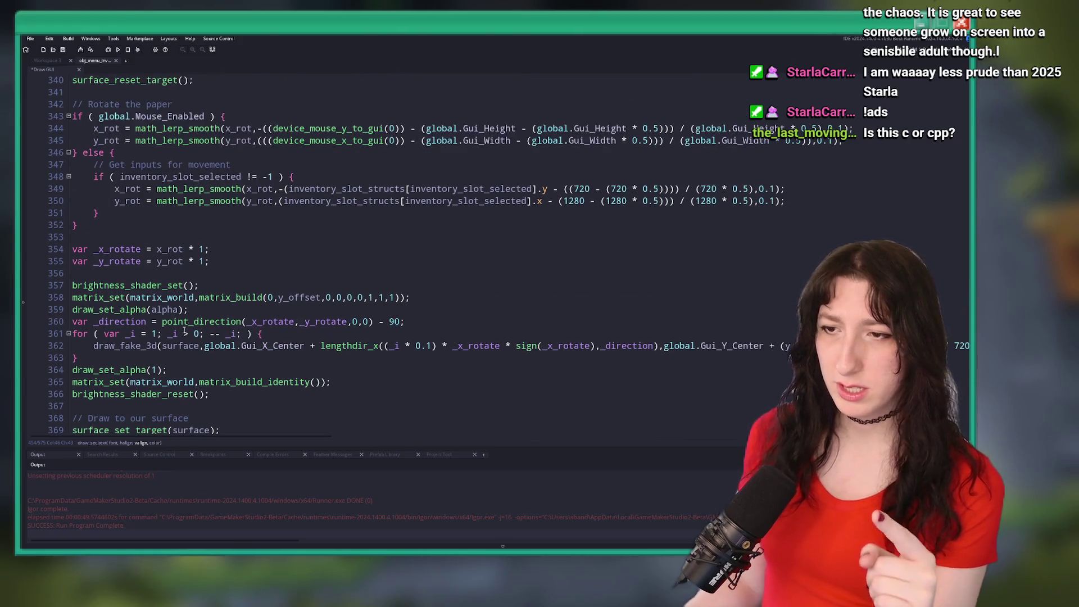
pyautogui.scroll(9, 218, 312)
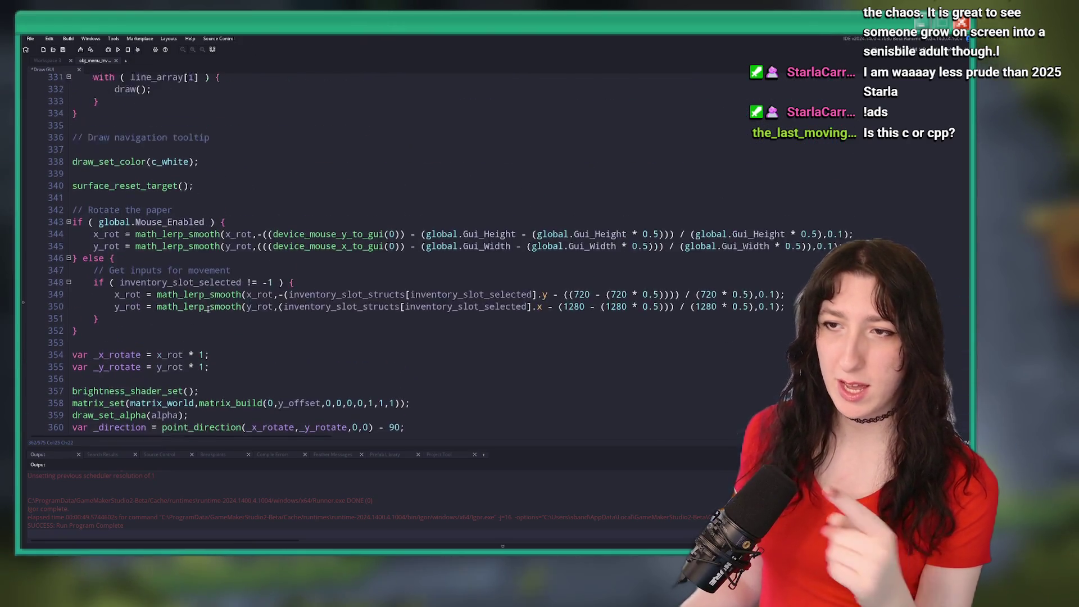
pyautogui.scroll(19, 217, 312)
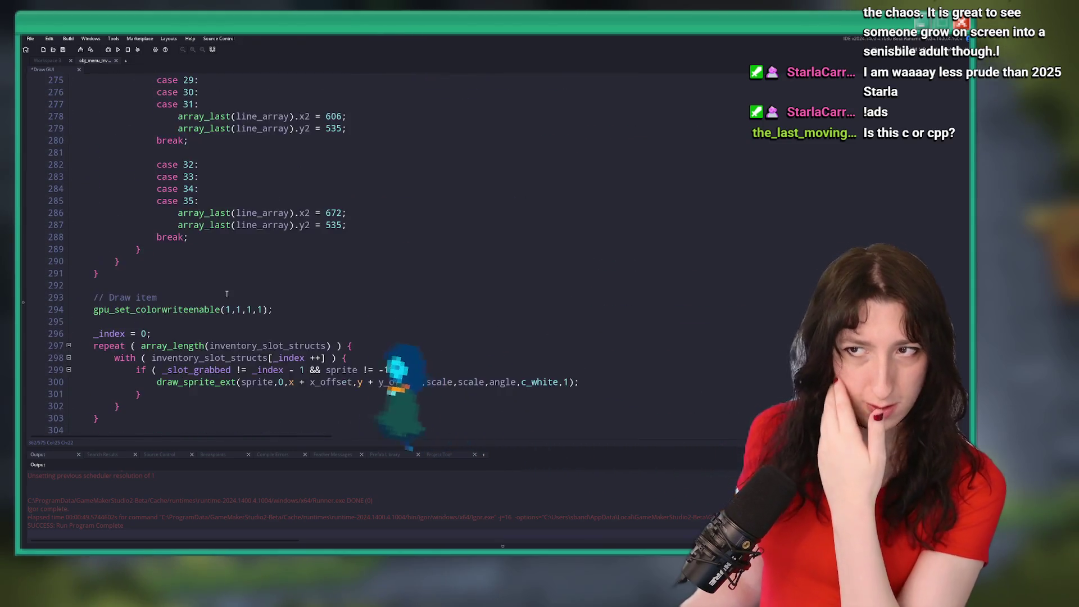
pyautogui.scroll(20, 233, 292)
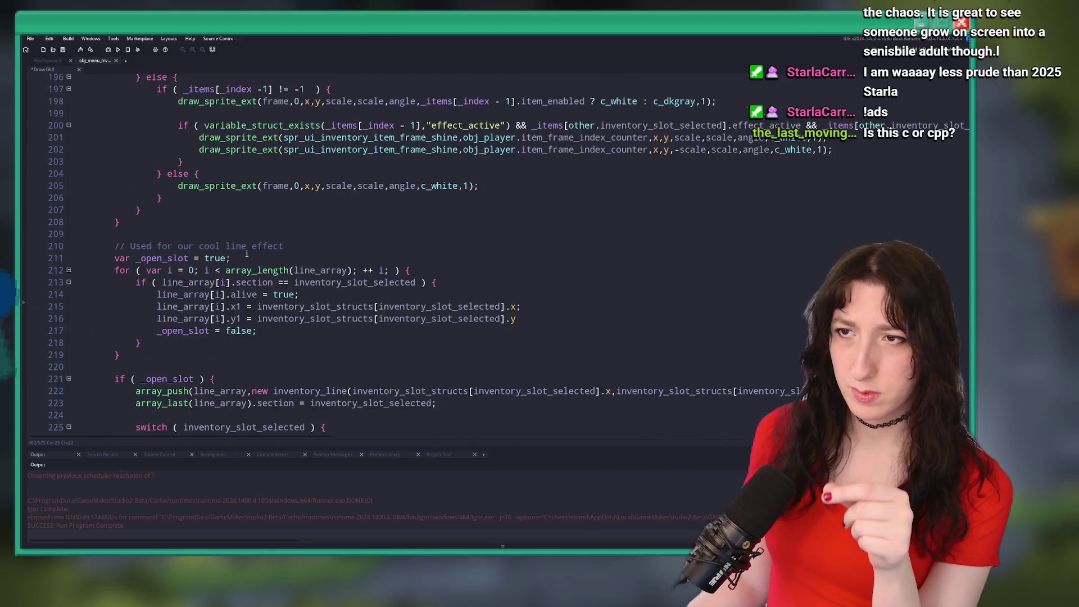
pyautogui.scroll(20, 253, 242)
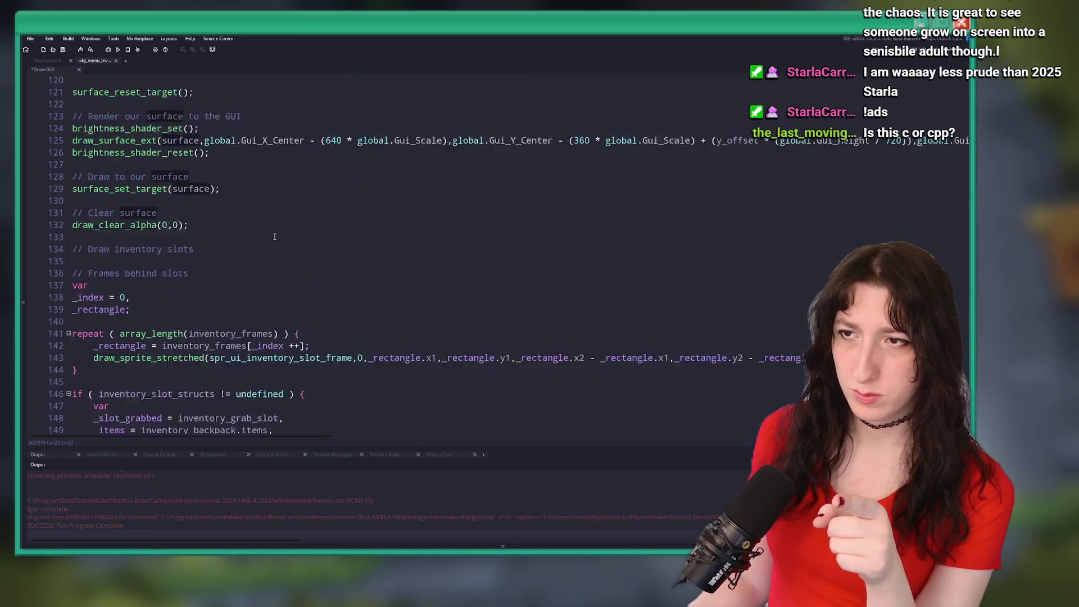
pyautogui.scroll(8, 270, 239)
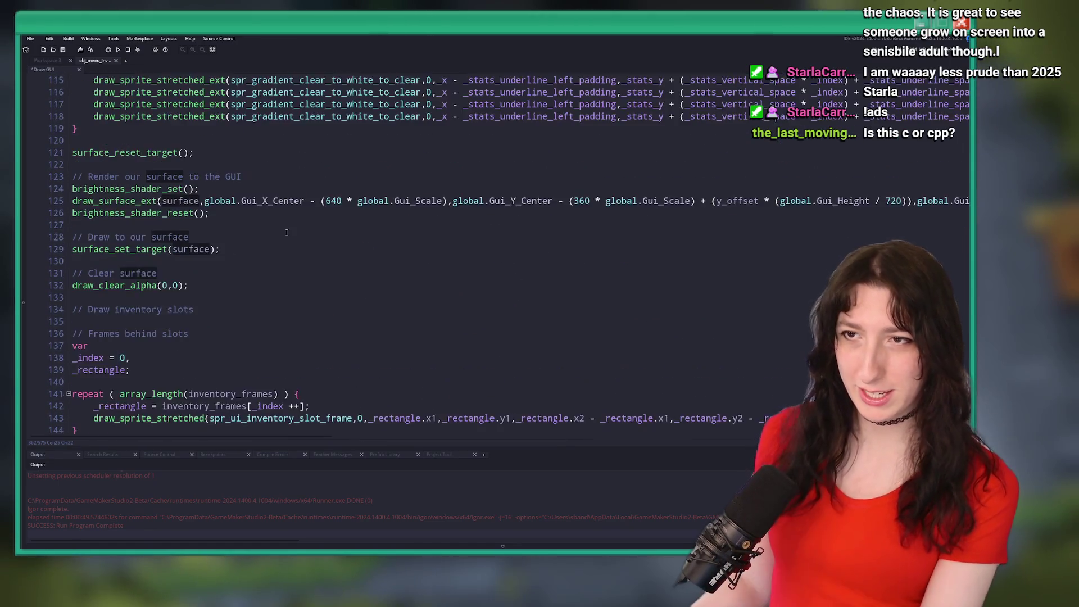
pyautogui.scroll(10, 264, 242)
pyautogui.scroll(-20, 169, 300)
pyautogui.scroll(-3, 169, 299)
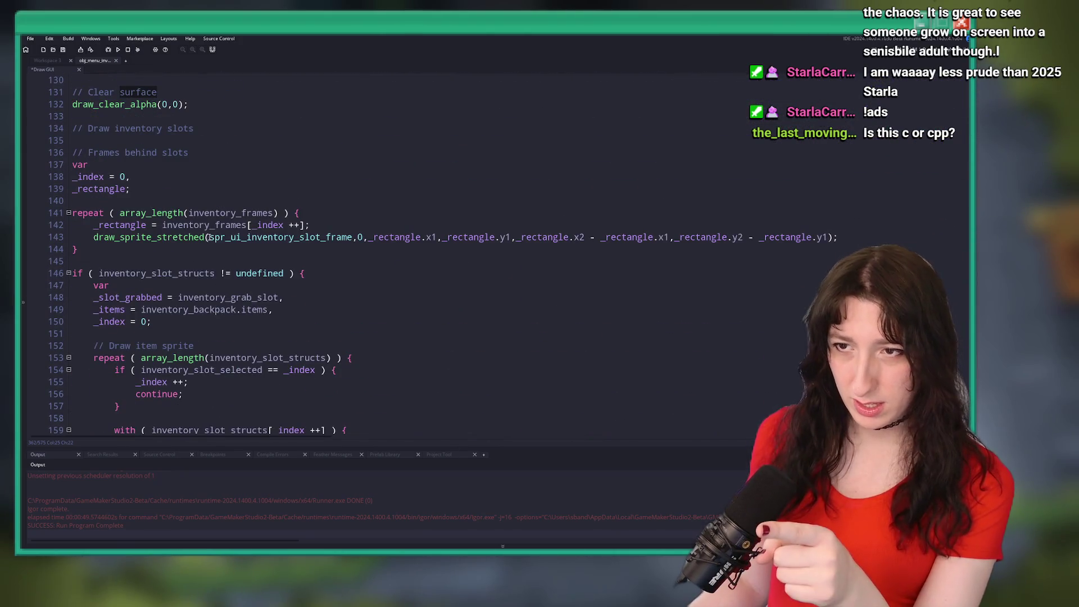
pyautogui.moveTo(292, 240)
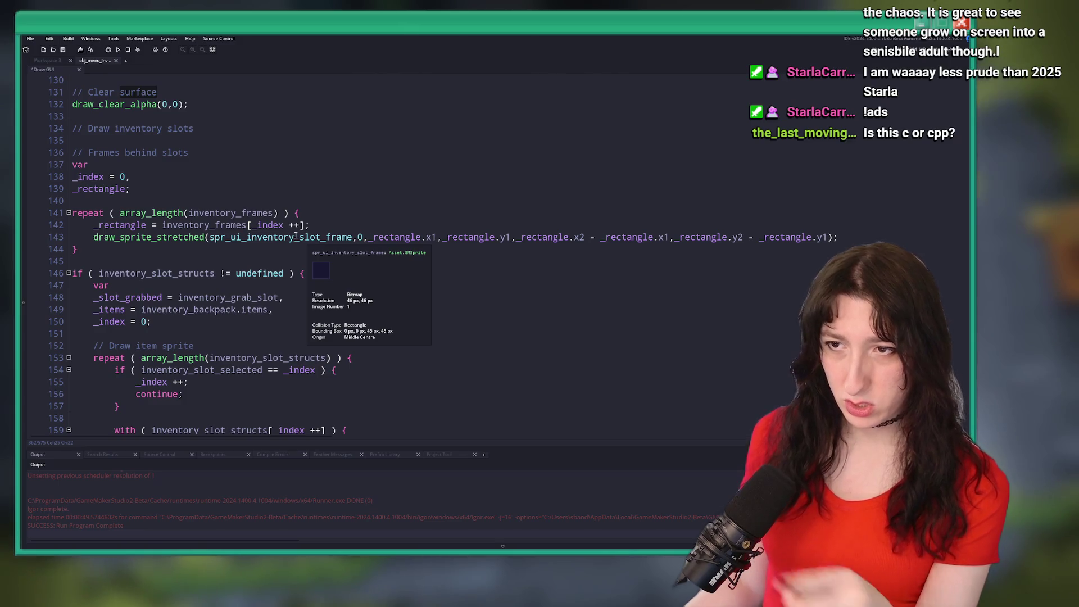
pyautogui.scroll(-3, 244, 201)
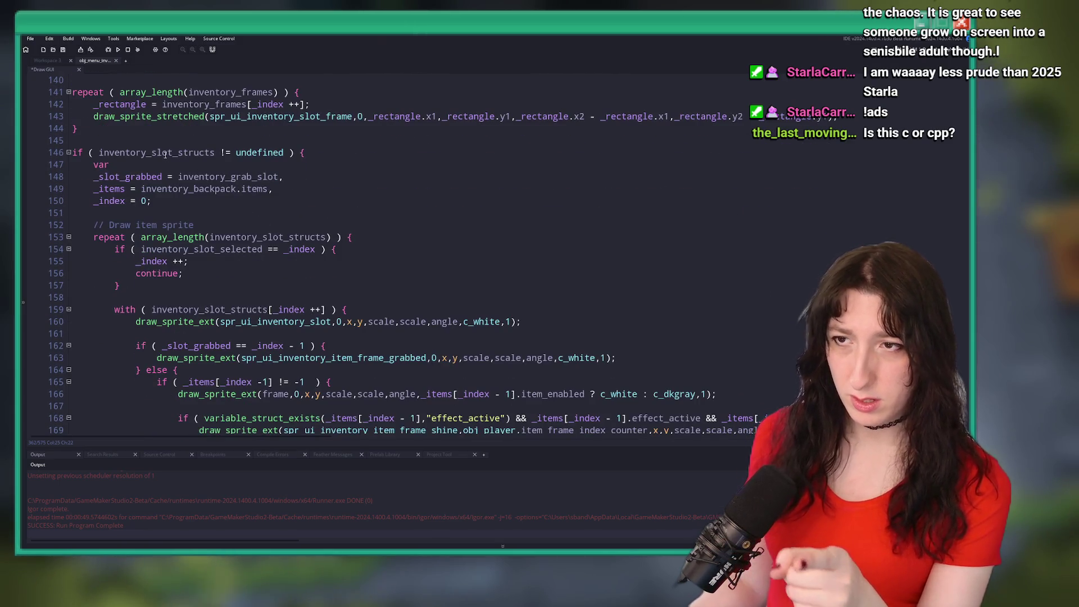
pyautogui.doubleClick(190, 153)
pyautogui.scroll(-3, 228, 152)
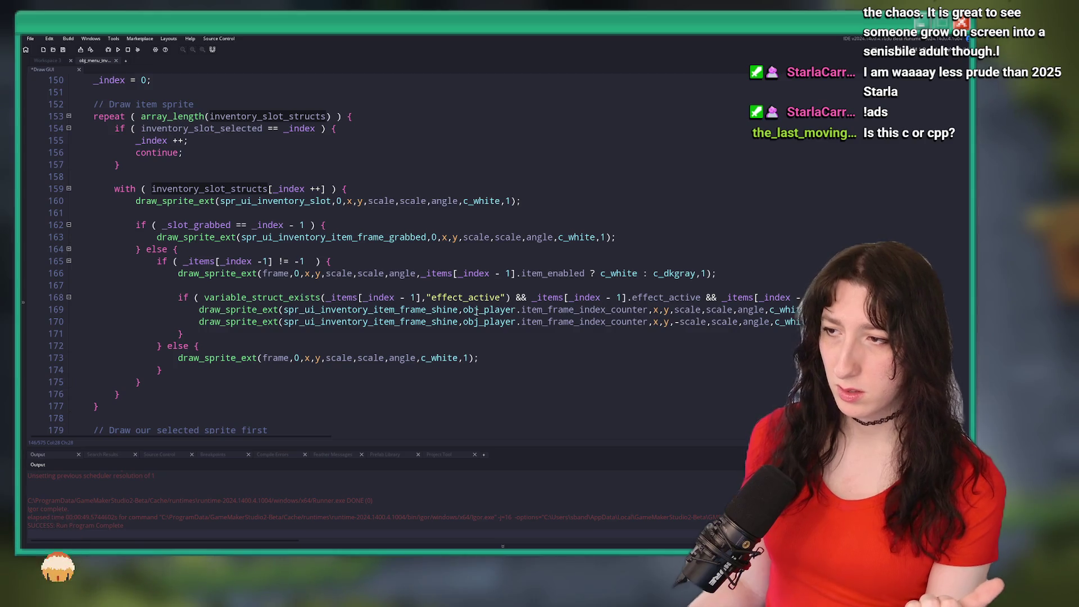
pyautogui.scroll(-2, 427, 319)
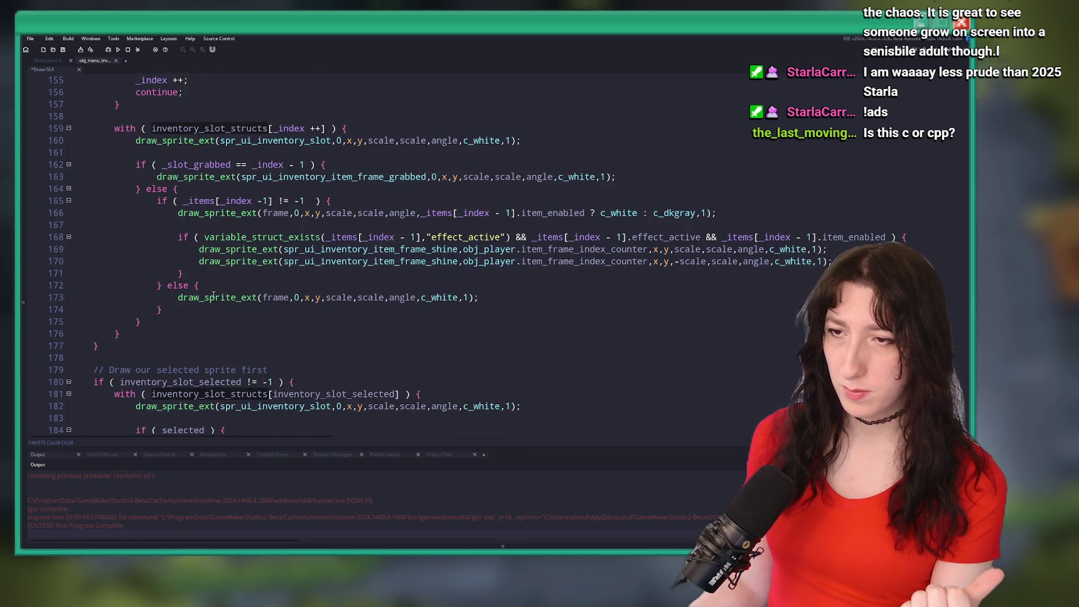
pyautogui.click(157, 284)
pyautogui.scroll(-3, 152, 292)
pyautogui.scroll(-2, 152, 292)
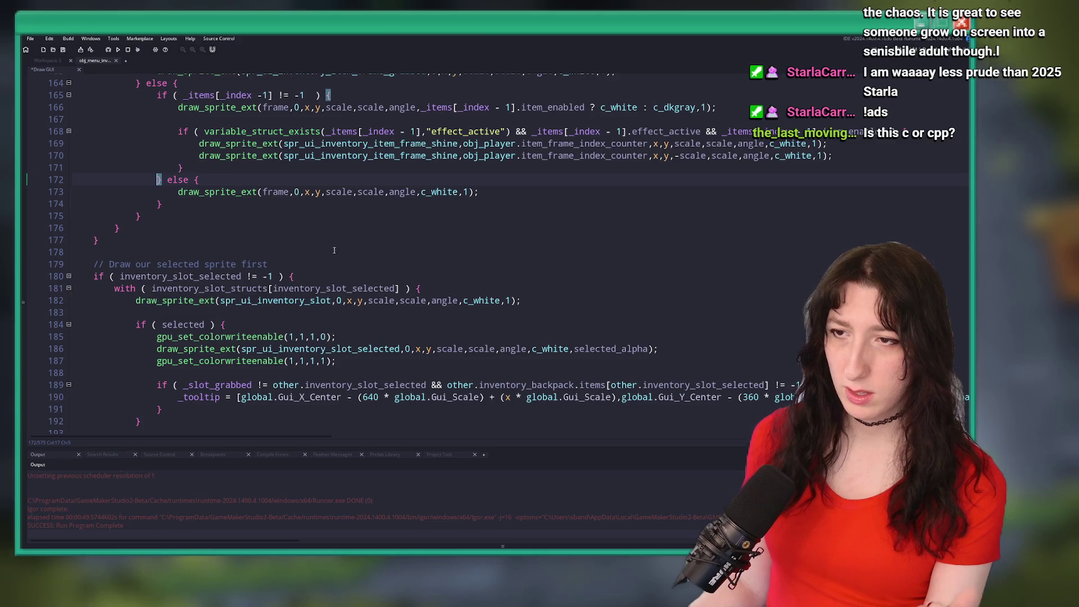
pyautogui.click(280, 231)
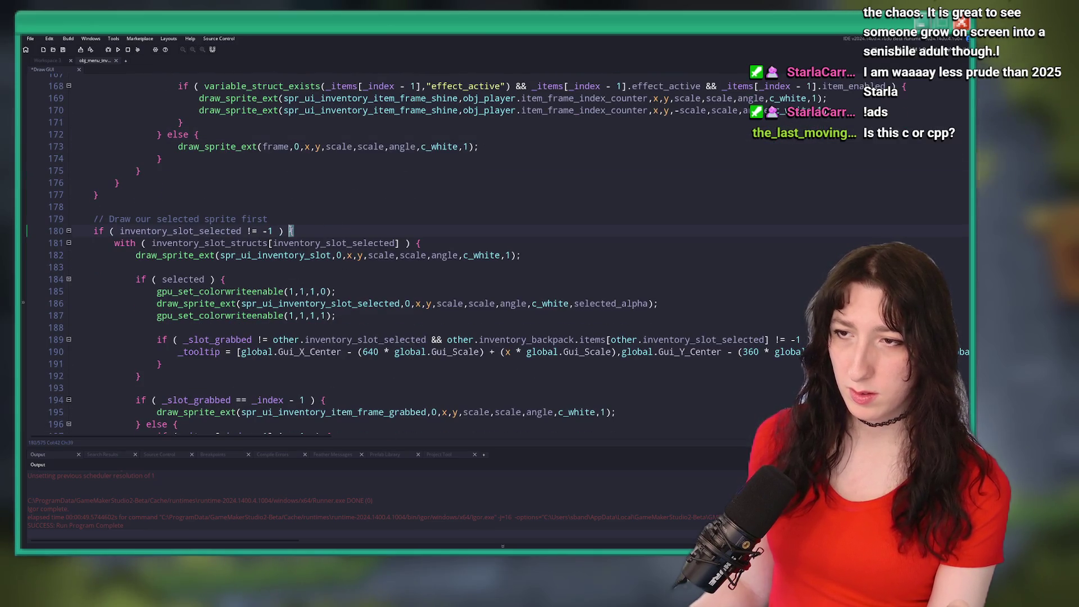
pyautogui.click(290, 231)
pyautogui.scroll(-2, 293, 256)
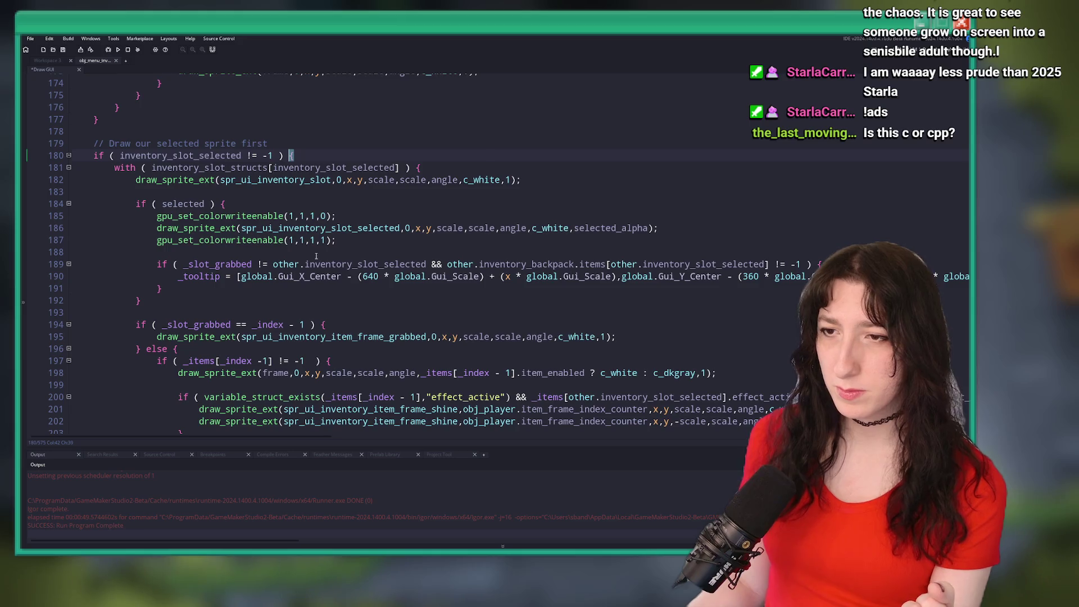
pyautogui.scroll(-2, 293, 256)
pyautogui.moveTo(345, 261)
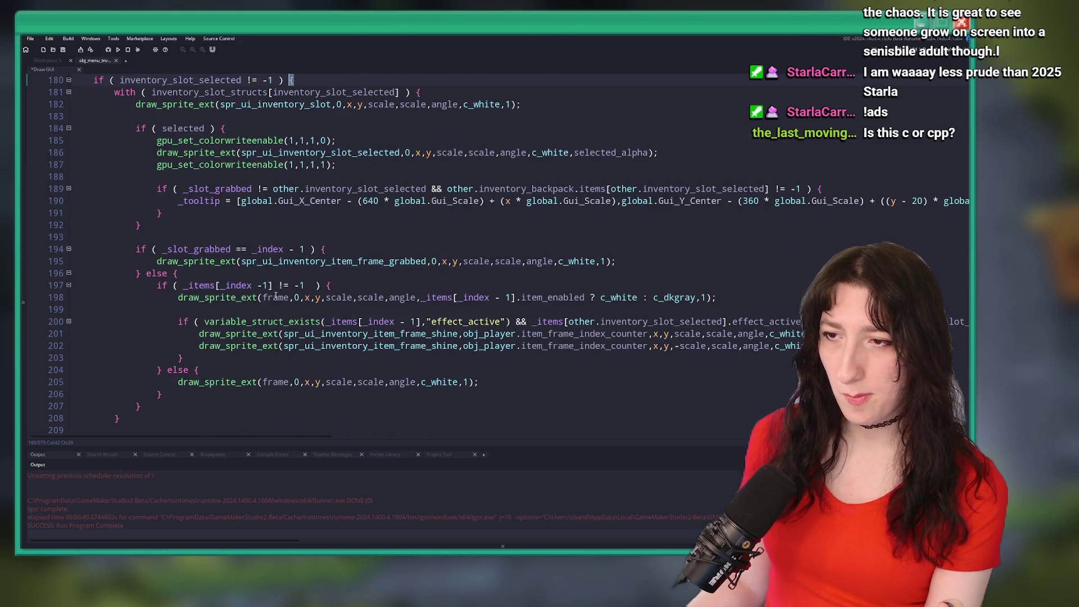
pyautogui.click(274, 297)
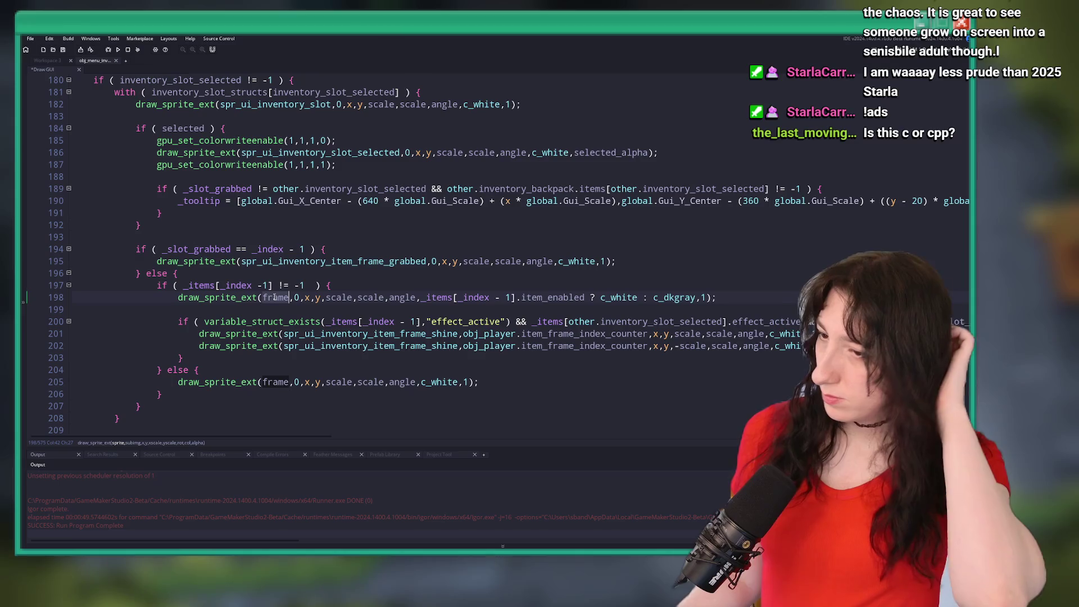
pyautogui.scroll(-3, 333, 319)
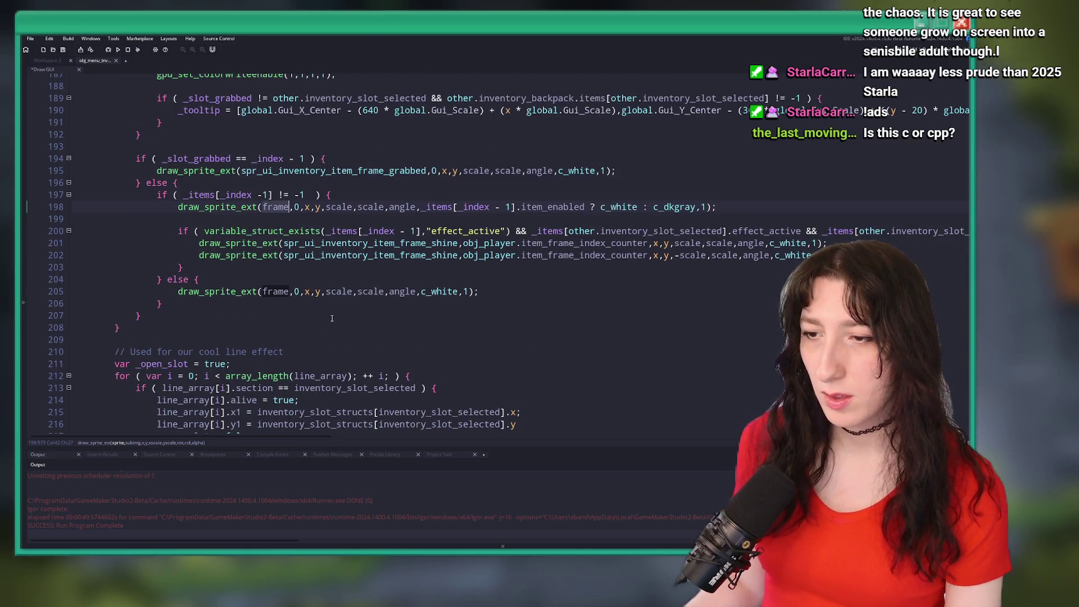
pyautogui.scroll(2, 349, 292)
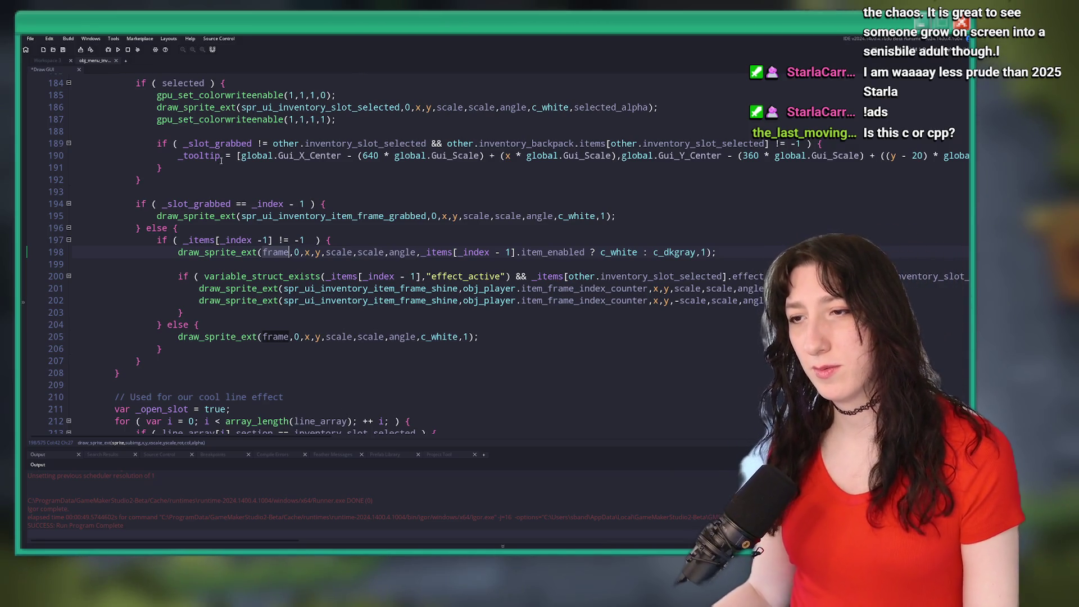
pyautogui.scroll(2, 117, 94)
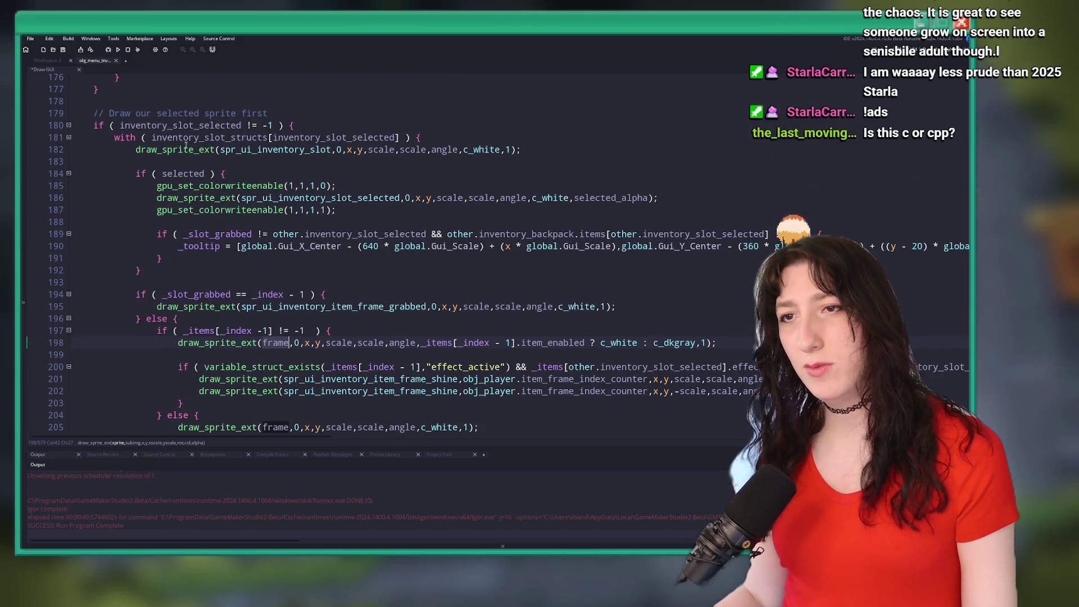
pyautogui.scroll(-7, 219, 135)
pyautogui.scroll(-20, 223, 155)
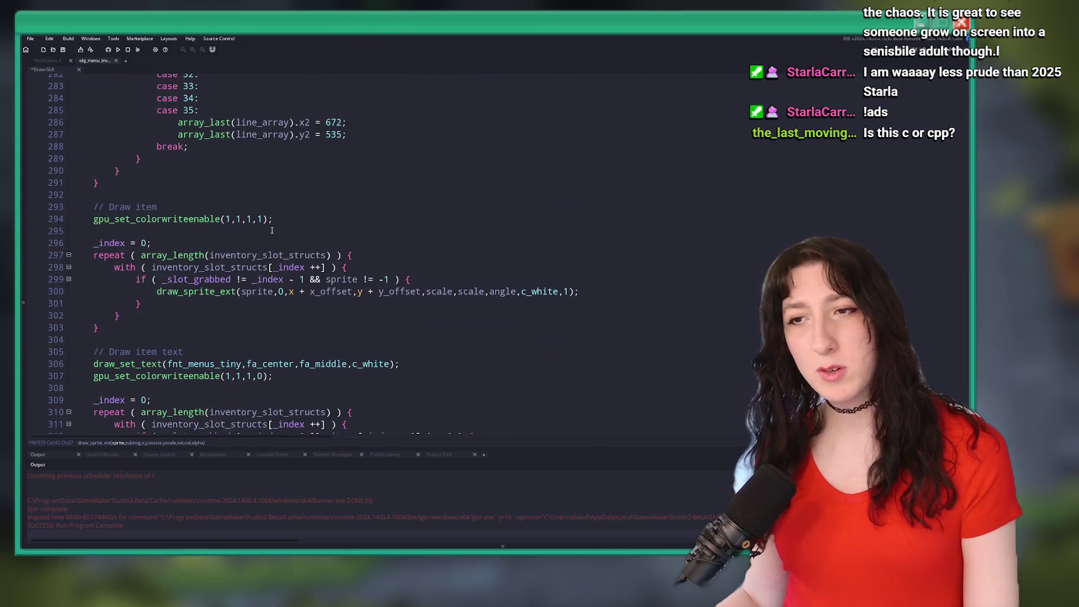
# Replace c_white with c_dkgray on line 300, then copy line 198's item_enabled condition.
pyautogui.moveTo(106, 206); pyautogui.dragTo(155, 208)
pyautogui.click(315, 219)
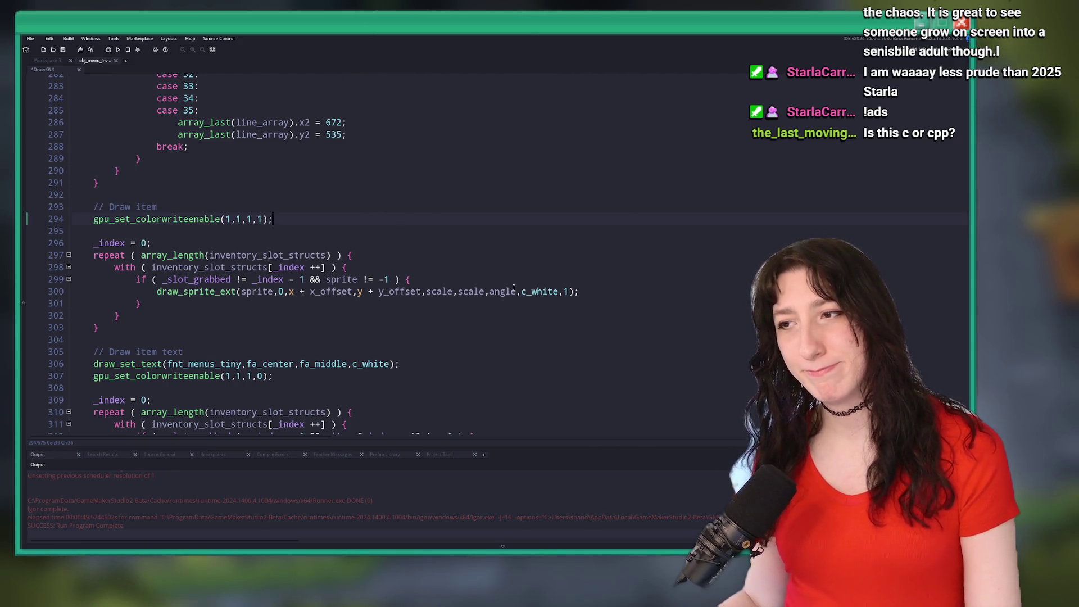
pyautogui.doubleClick(539, 291)
pyautogui.write('c_dkgray')
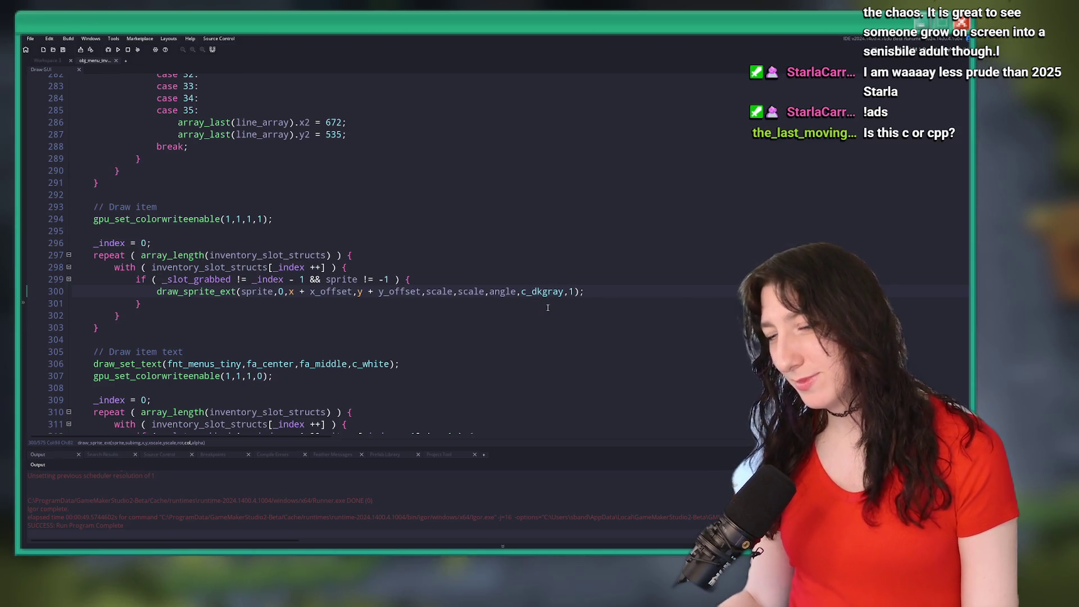
pyautogui.scroll(12, 540, 306)
pyautogui.scroll(15, 515, 304)
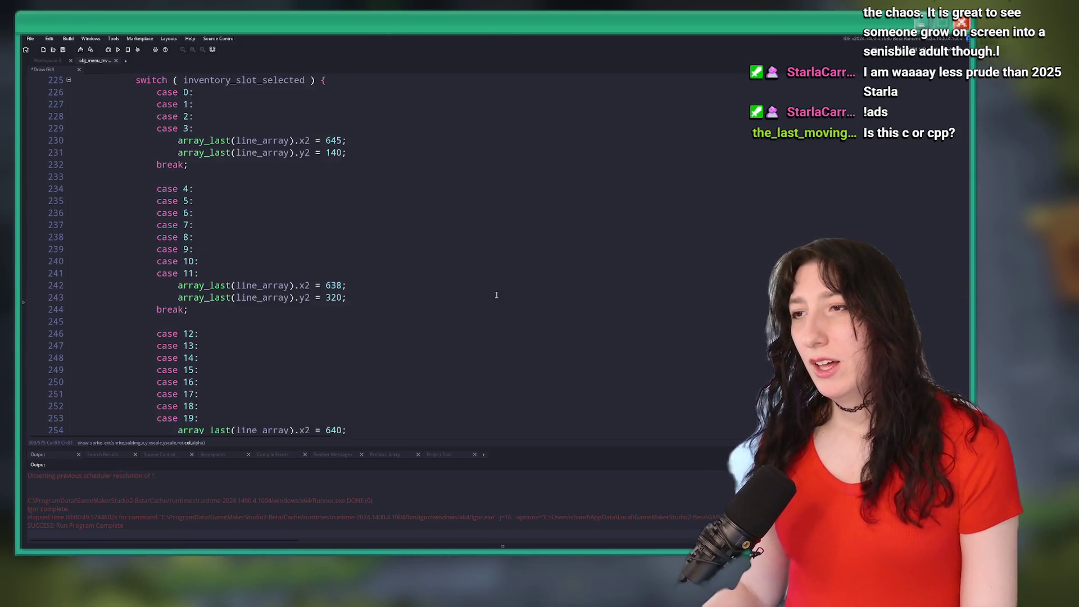
pyautogui.scroll(4, 545, 202)
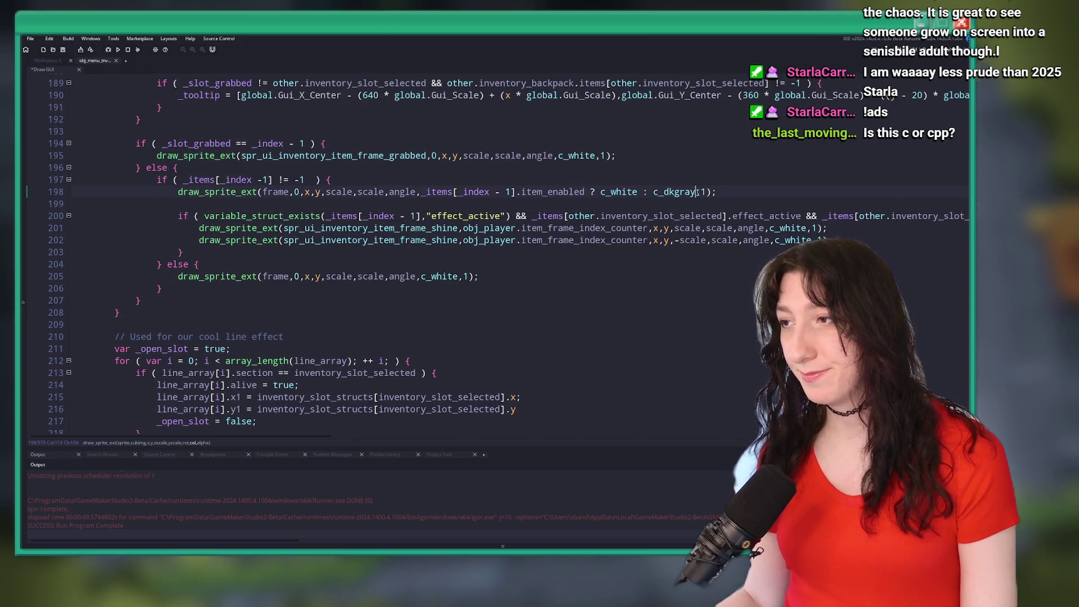
pyautogui.click(421, 193)
pyautogui.scroll(-20, 419, 201)
pyautogui.click(157, 176)
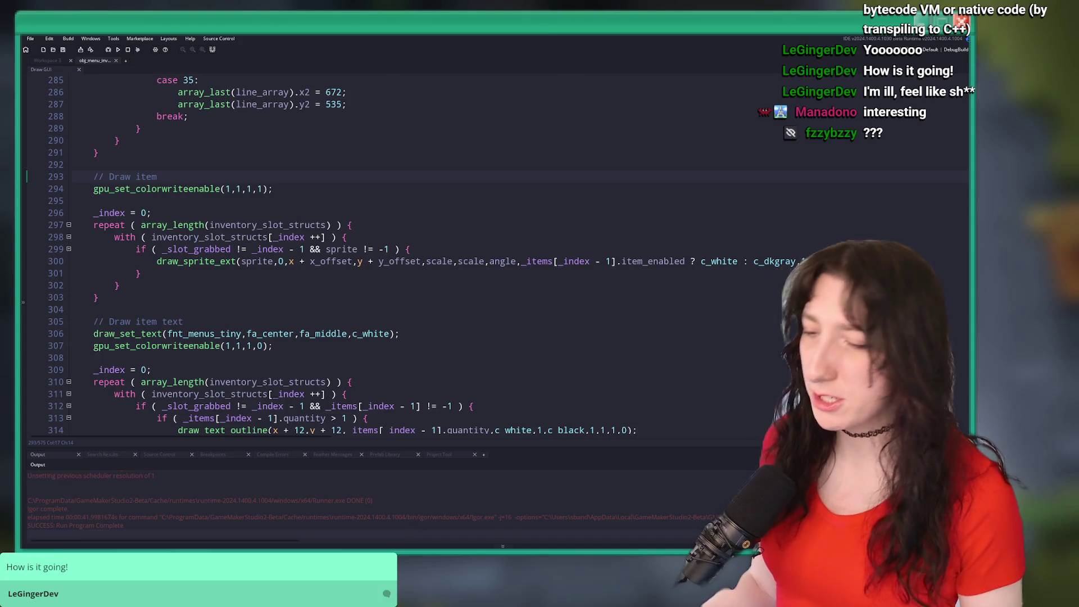
# Launch Steam from the Windows Start menu search using 'ste'.
pyautogui.press('super')
pyautogui.write('ste')
pyautogui.press('Return')
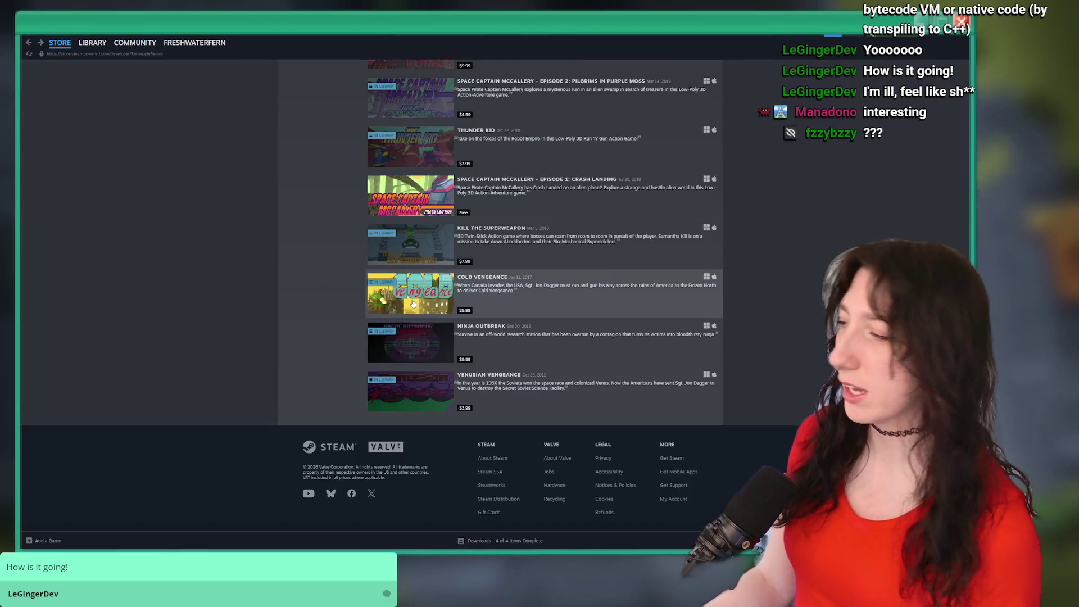
# Search the Steam library for 'lake' and open the Lakeside Has No Lake!! store page.
pyautogui.click(101, 58)
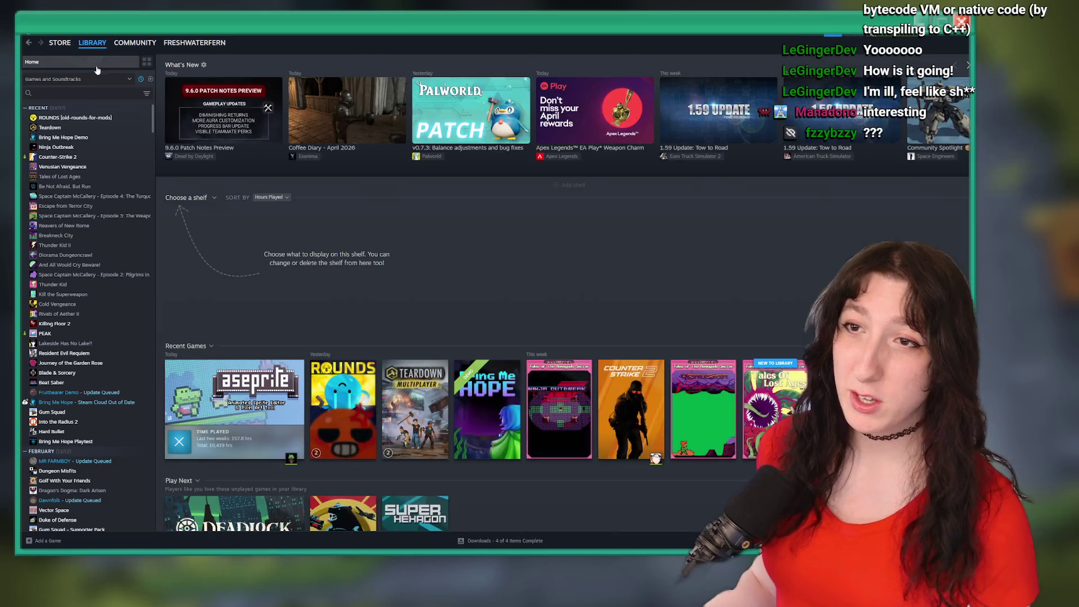
pyautogui.click(96, 93)
pyautogui.write('lake')
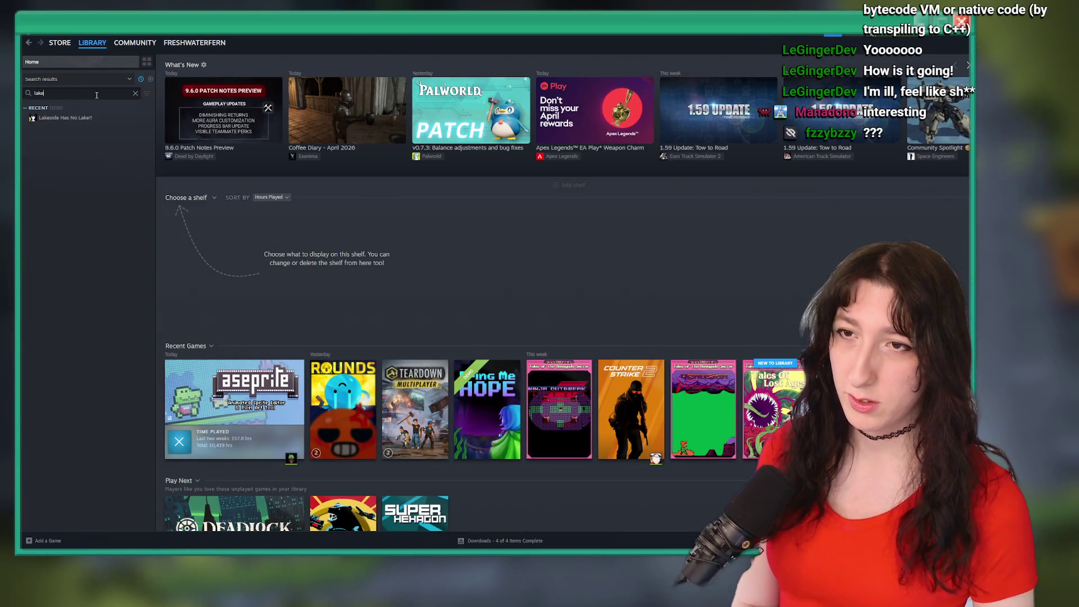
pyautogui.click(85, 117)
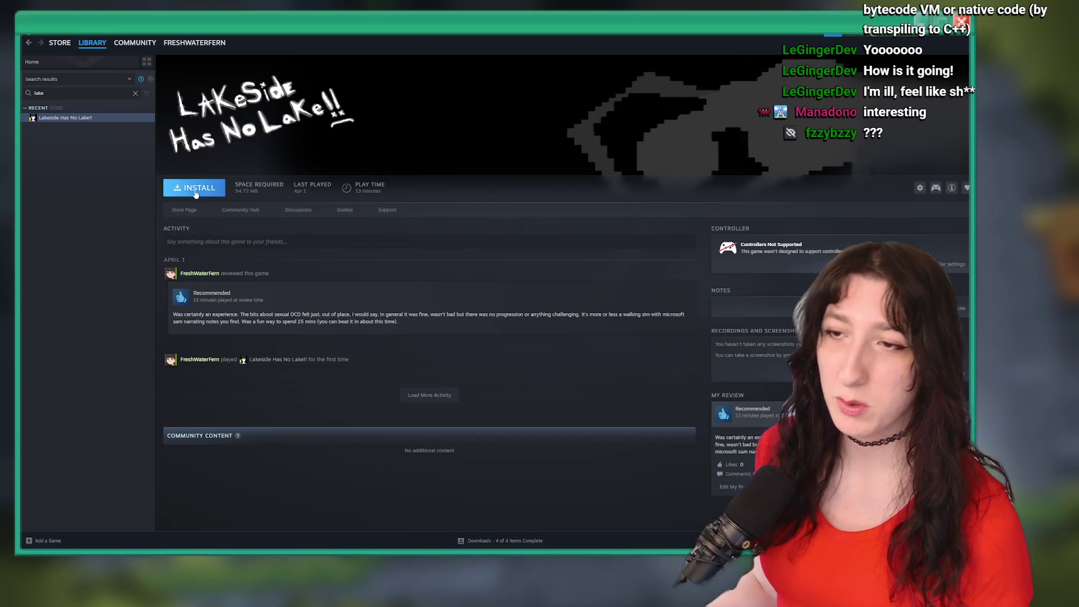
pyautogui.click(184, 210)
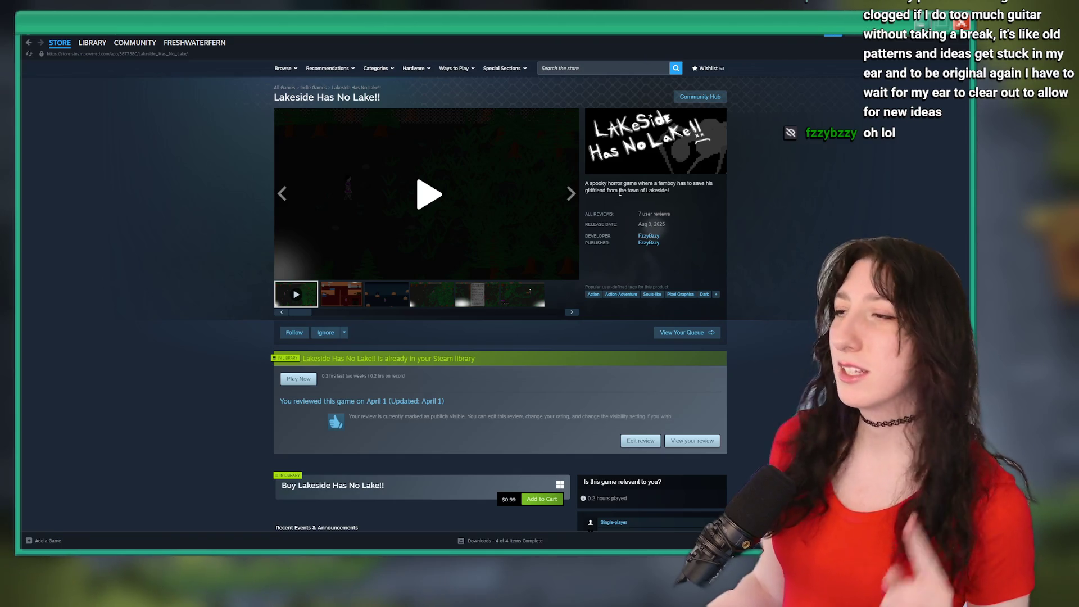
# Go to the developer's page and open Crucifier's store page from its game list.
pyautogui.click(646, 236)
pyautogui.scroll(-4, 618, 243)
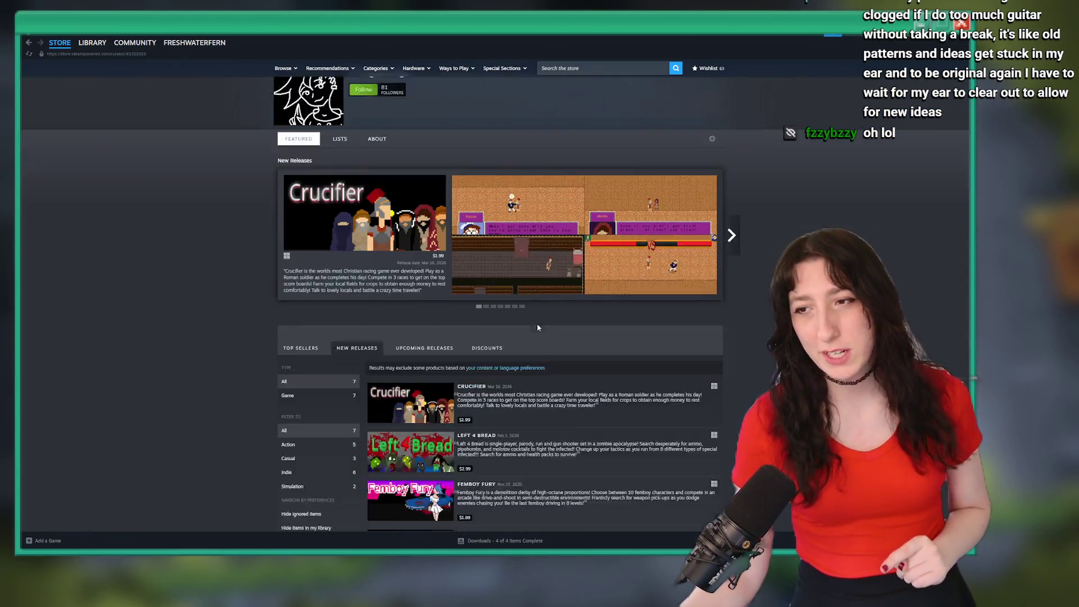
pyautogui.click(416, 207)
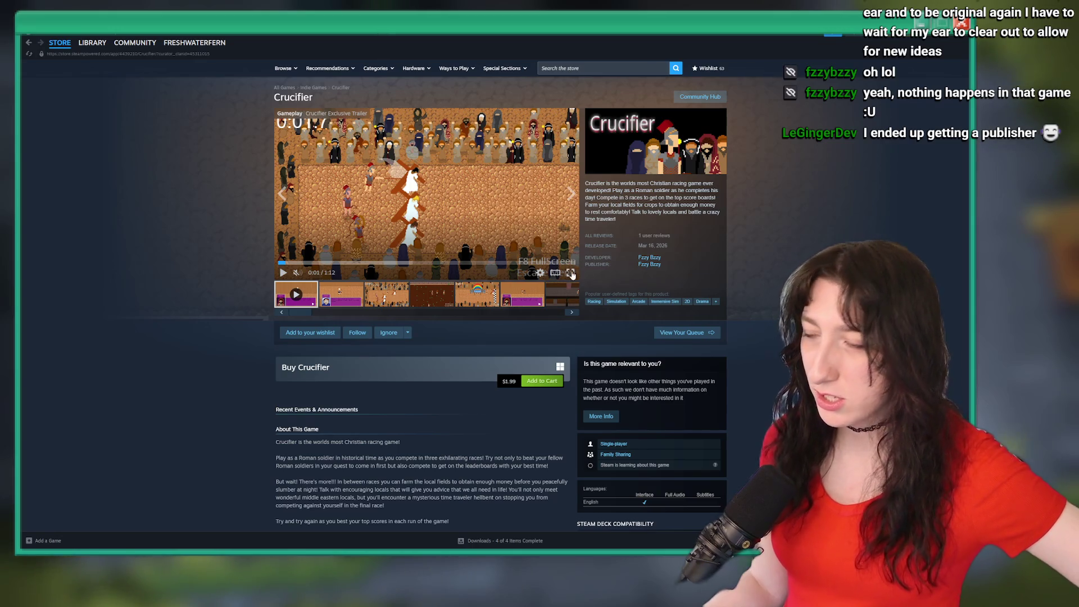
# Watch the Crucifier trailer fullscreen, then go to the FzzyBzzy developer's game list.
pyautogui.click(570, 273)
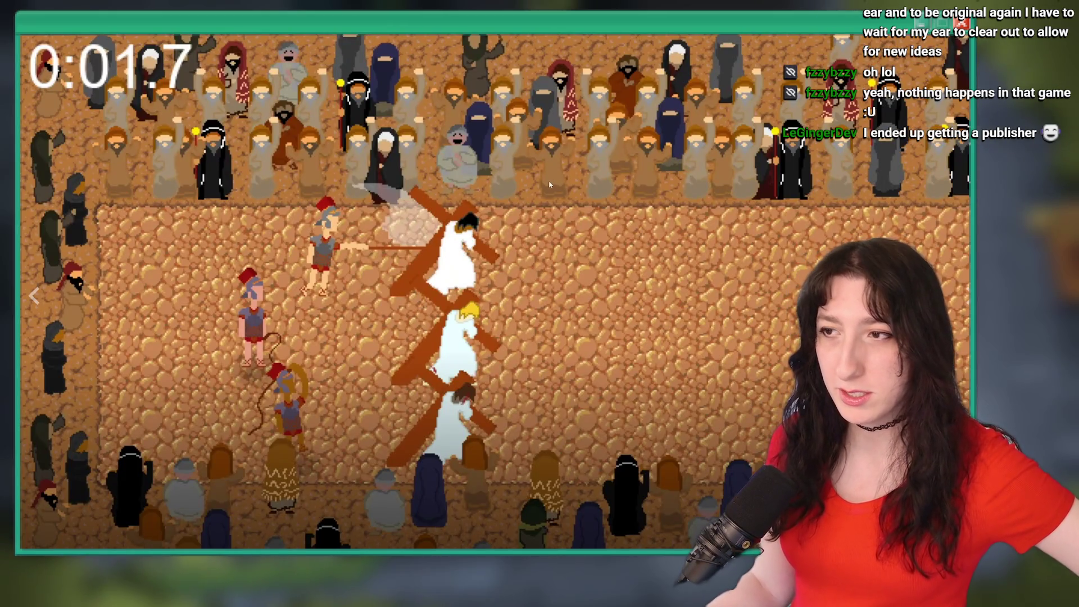
pyautogui.click(503, 295)
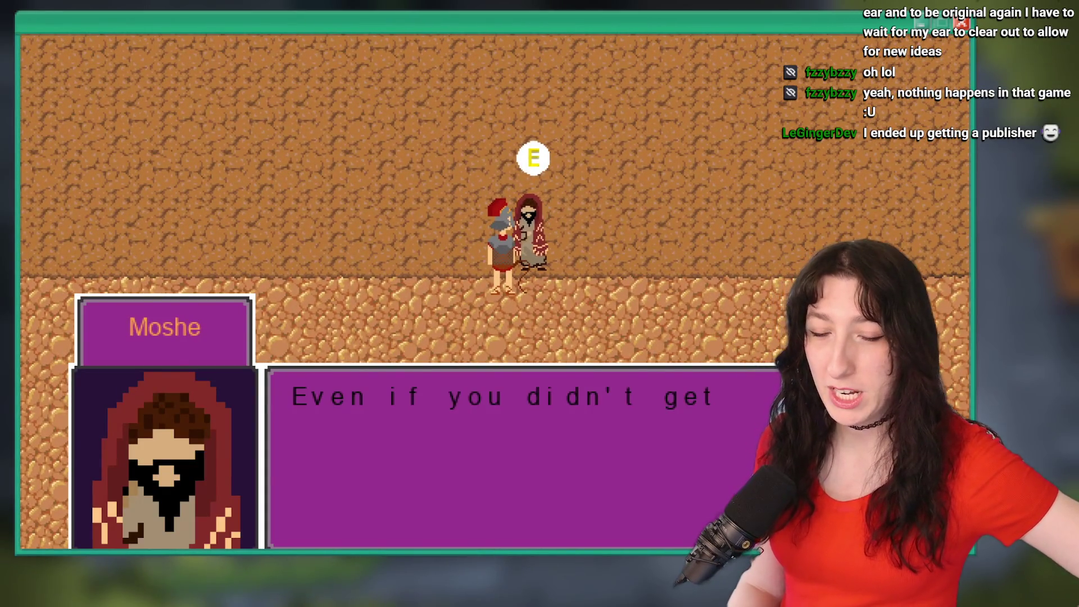
pyautogui.moveTo(313, 525)
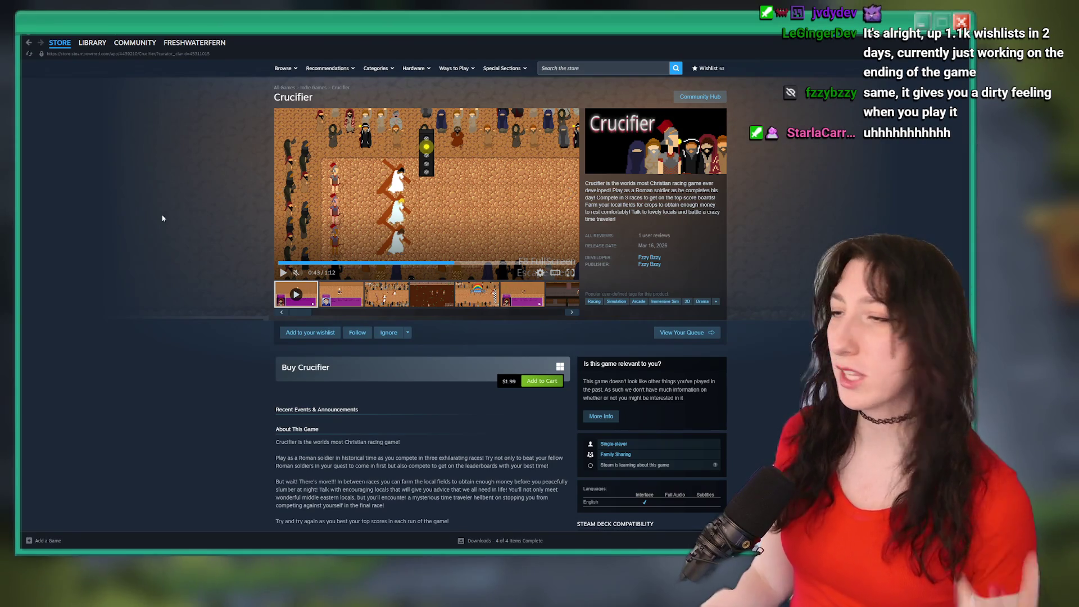
pyautogui.click(645, 263)
# Browse the FzzyBzzy page, return to its game list, and open Lakeside Has No Lake!!
pyautogui.scroll(-10, 437, 211)
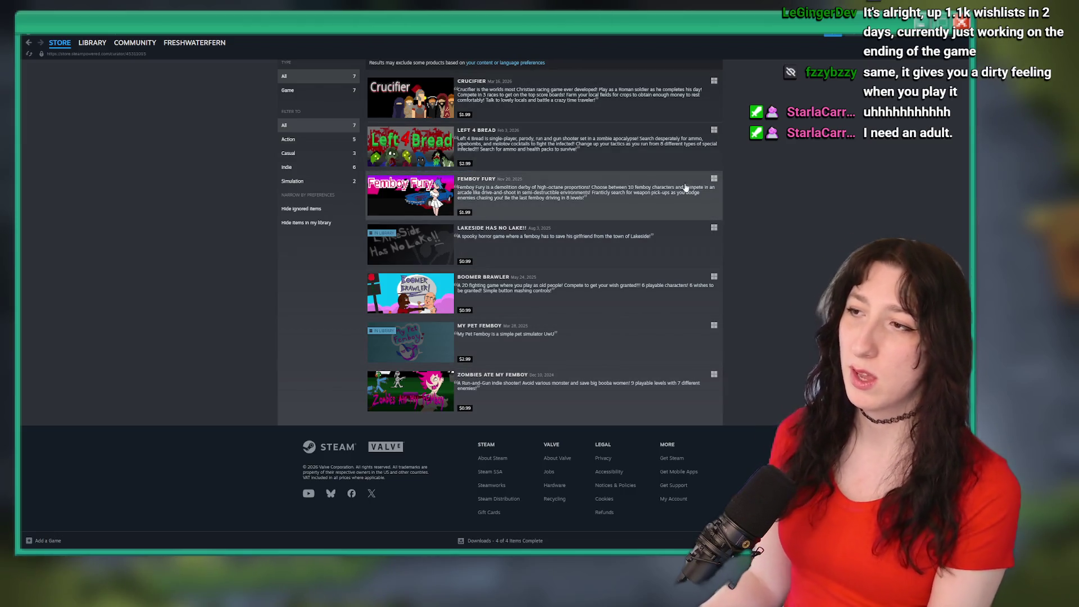
pyautogui.scroll(6, 670, 188)
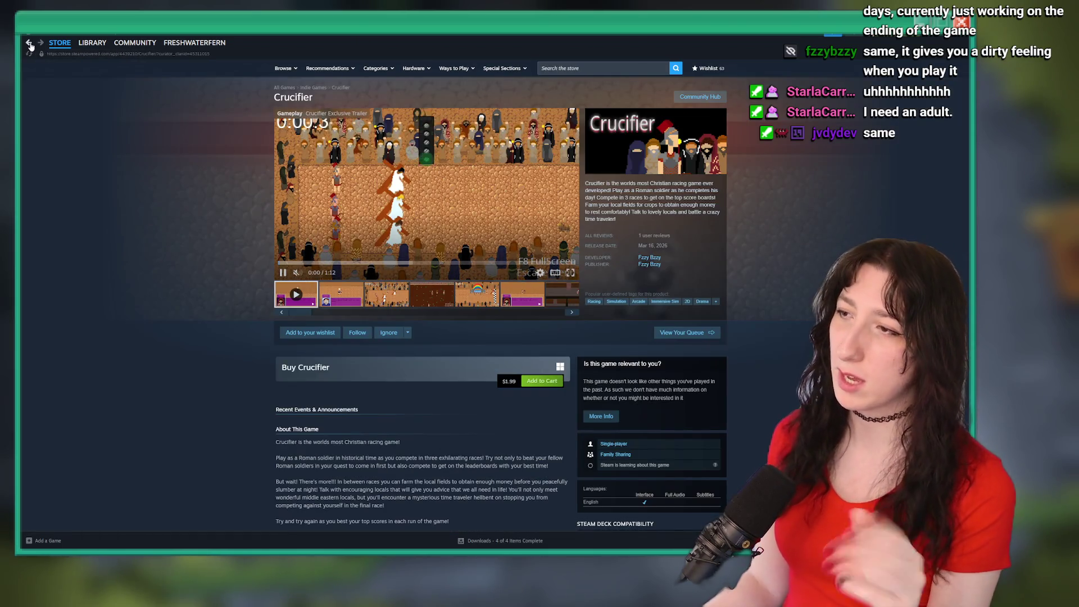
pyautogui.click(30, 43)
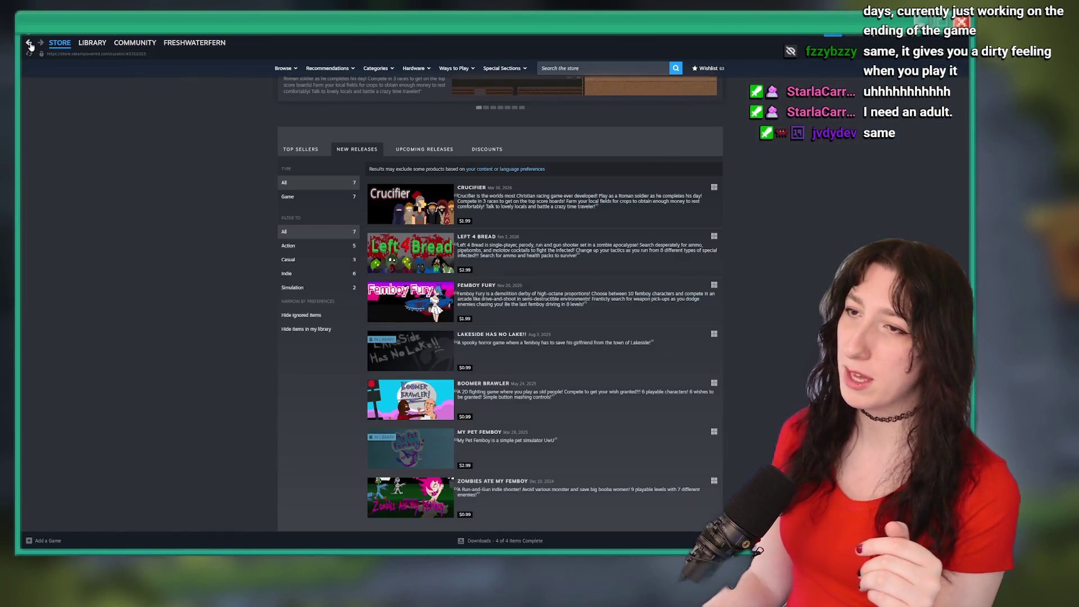
pyautogui.click(489, 348)
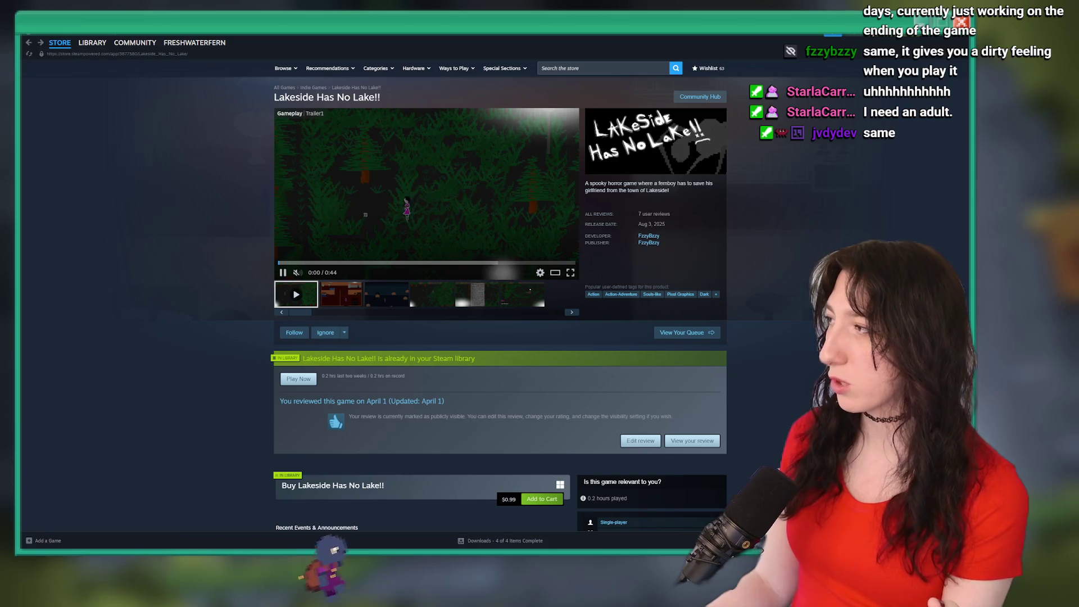
# Open the Renegade Sector developer store page and scroll down to its released games.
pyautogui.click(93, 42)
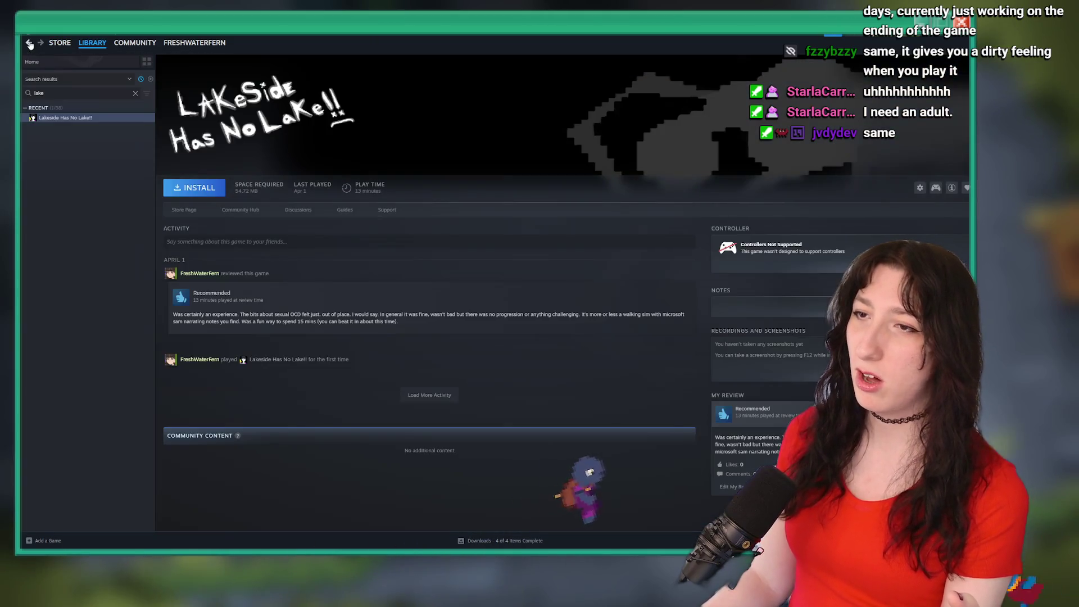
pyautogui.click(30, 43)
pyautogui.click(30, 43)
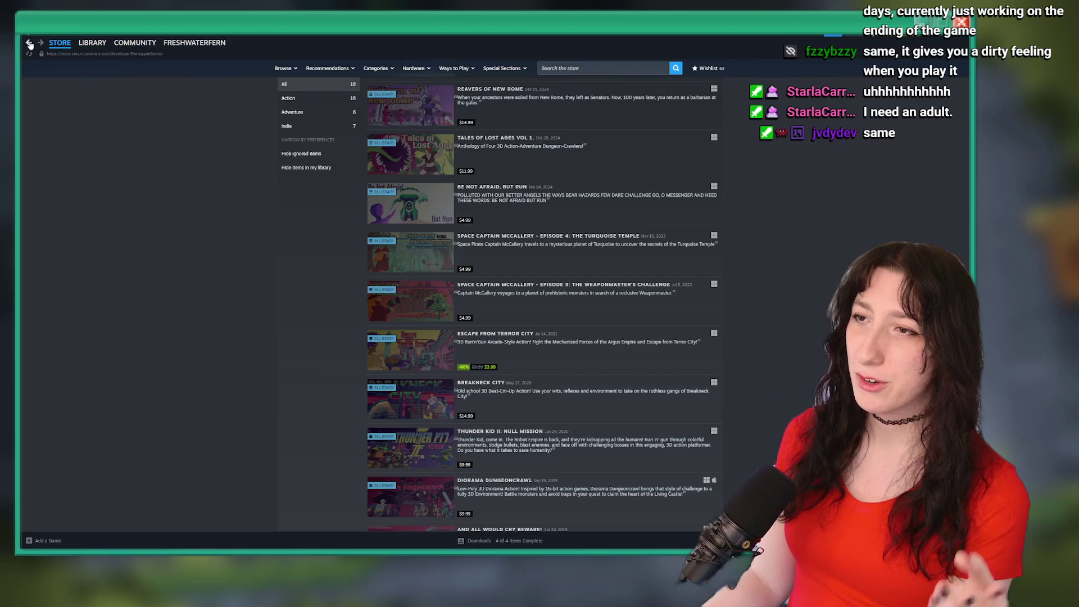
pyautogui.scroll(-12, 506, 292)
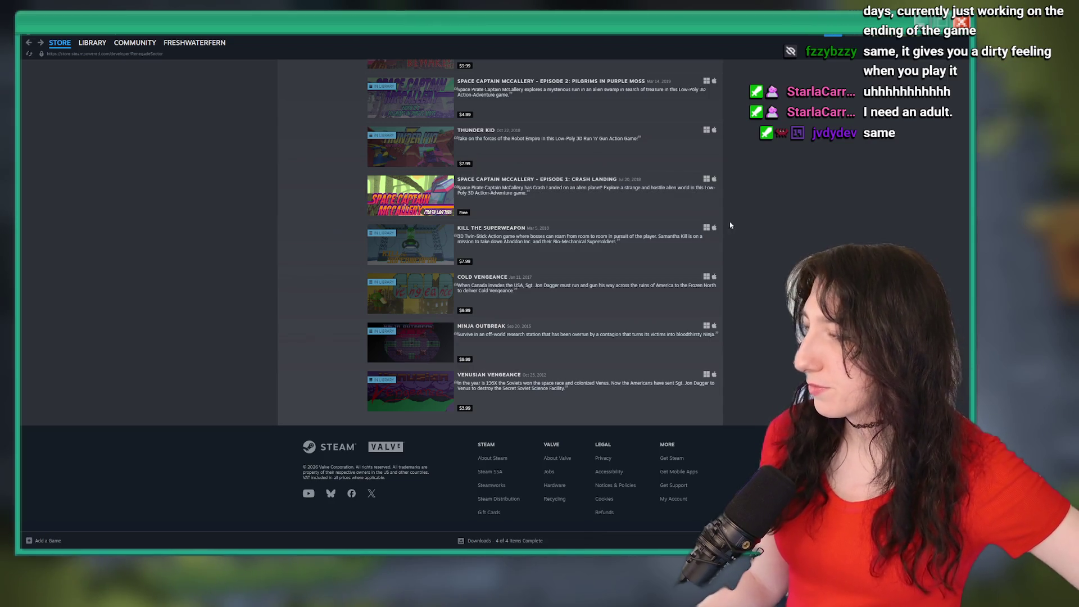
pyautogui.click(570, 202)
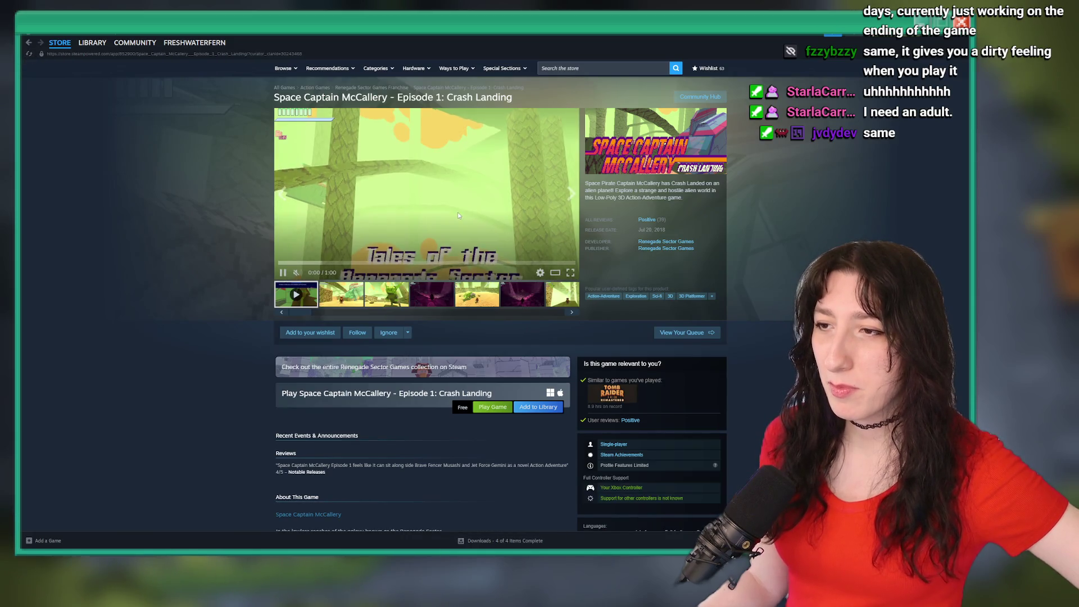
pyautogui.click(449, 204)
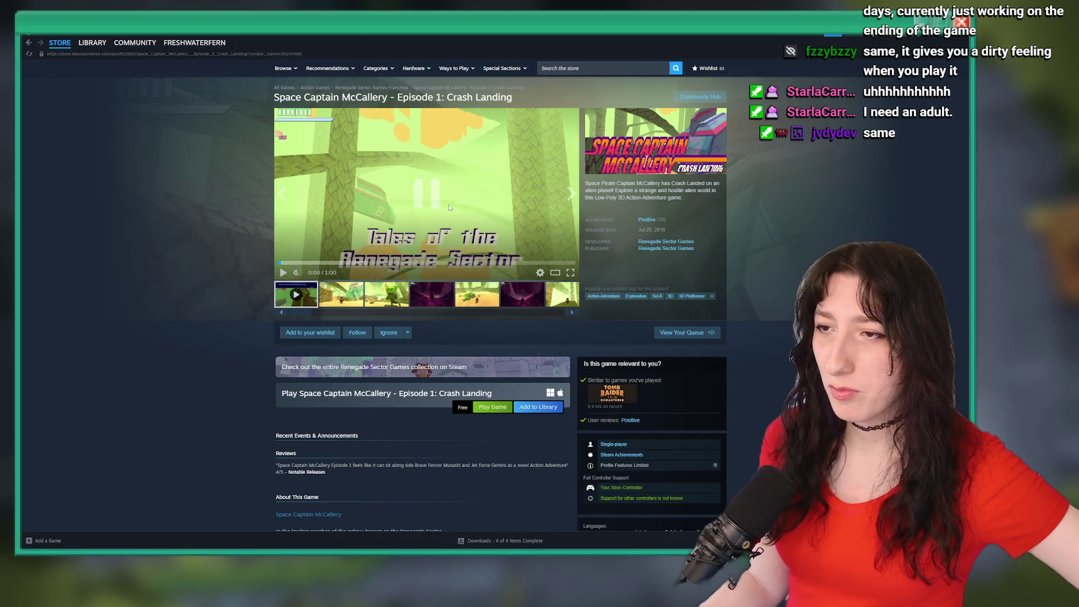
pyautogui.click(32, 42)
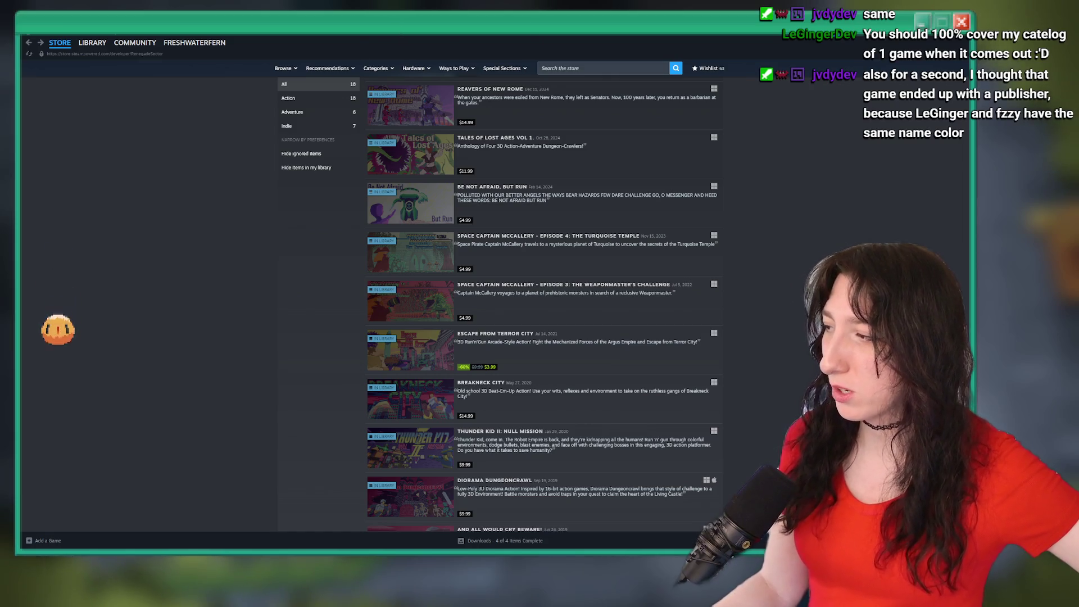
pyautogui.moveTo(391, 253)
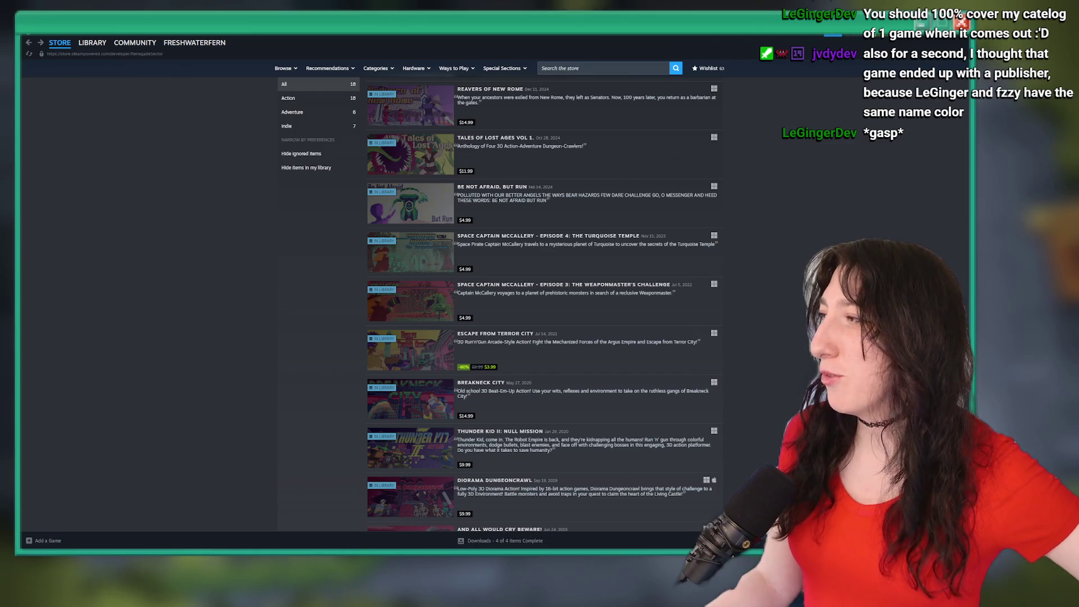
pyautogui.scroll(-8, 441, 410)
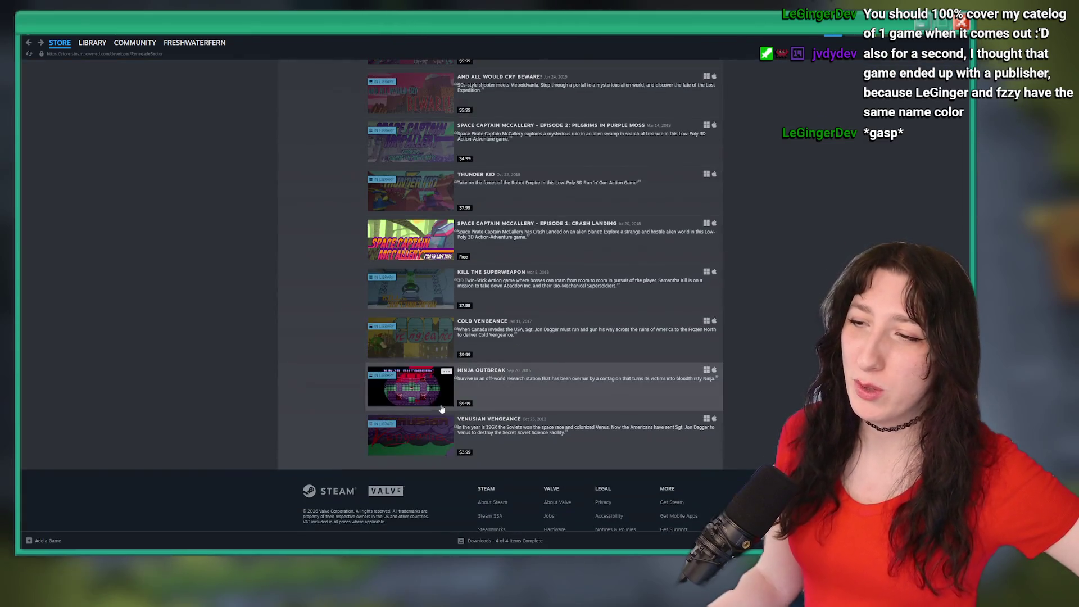
pyautogui.scroll(15, 525, 234)
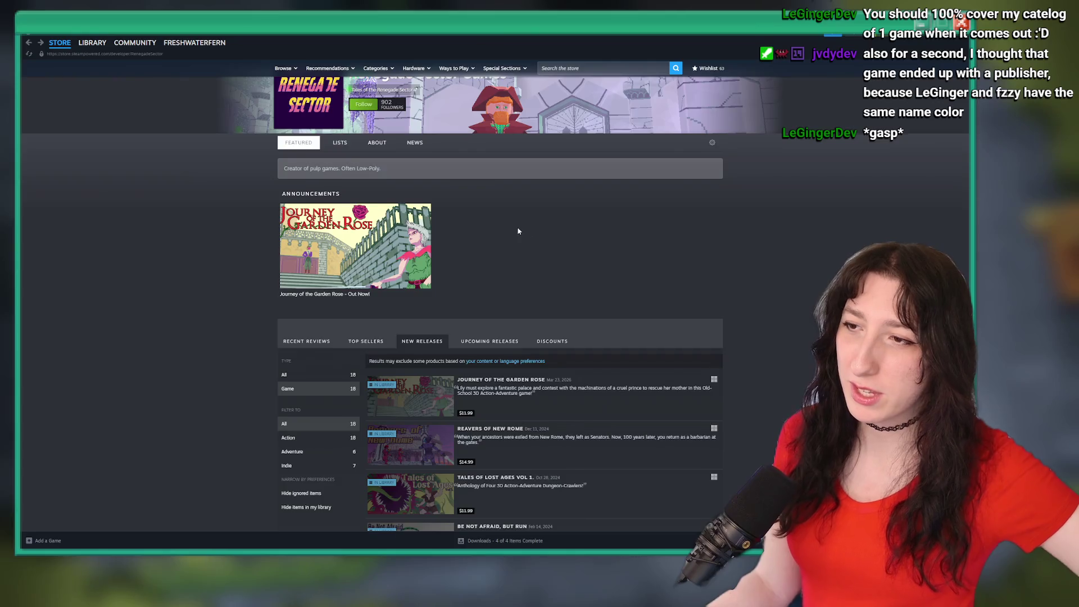
pyautogui.scroll(1, 517, 222)
pyautogui.hotkey('alt', 'Tab')
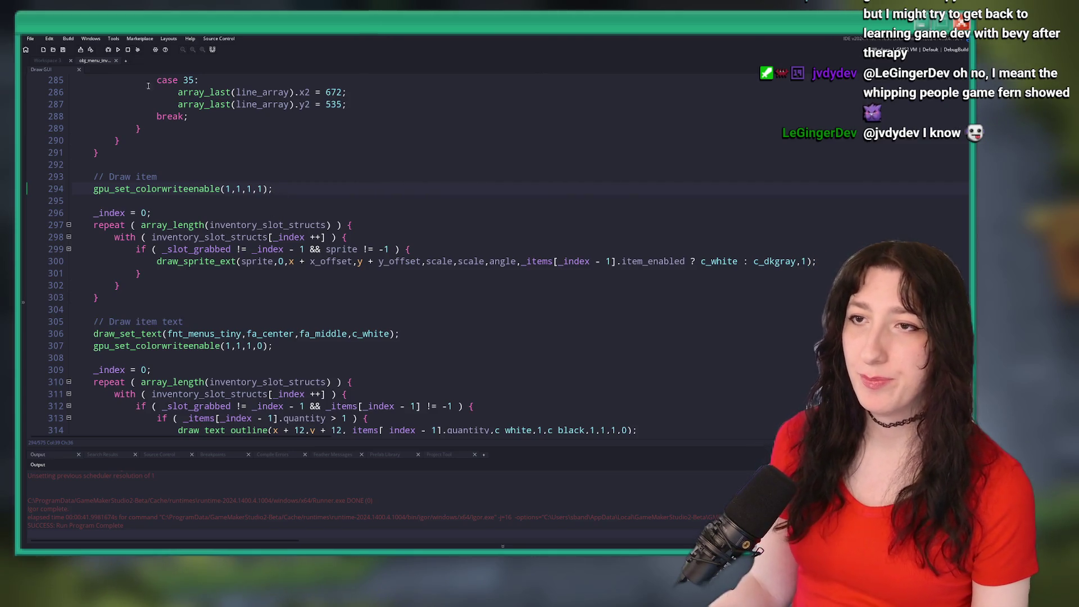
# Close the Draw GUI code and open the ToDo notes file via Ctrl+T asset search.
pyautogui.hotkey('ctrl', 'w')
pyautogui.hotkey('ctrl', 't')
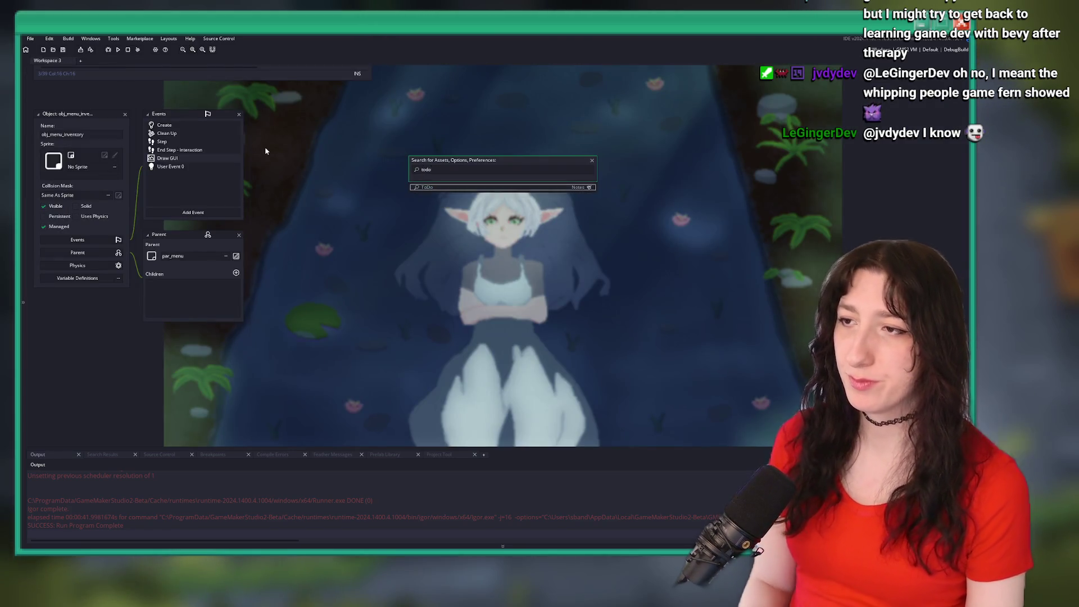
pyautogui.press('Return')
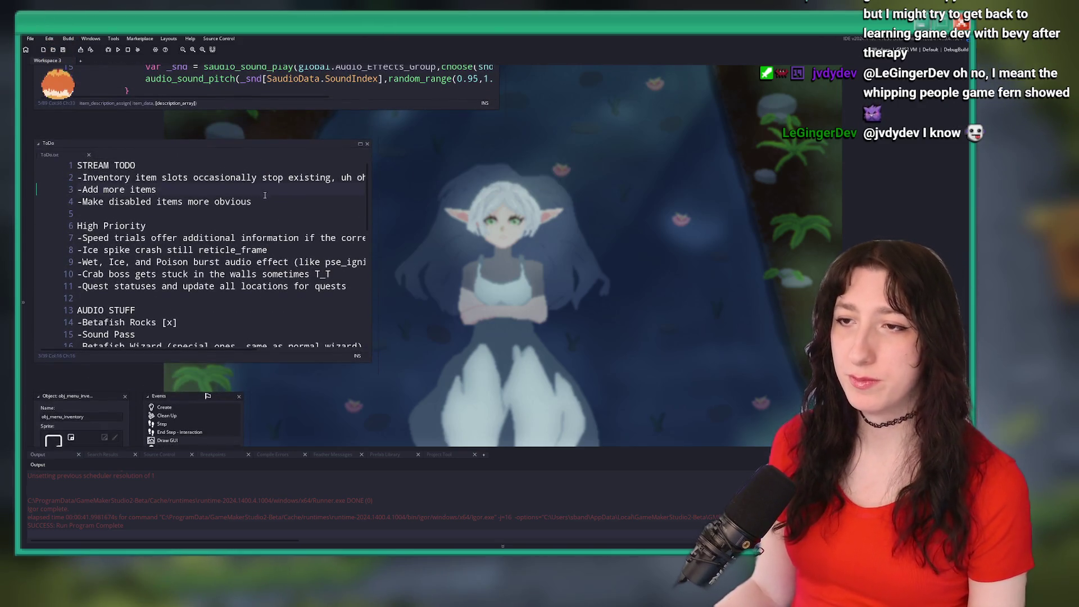
# Delete the 'Make disabled items more obvious' line and save the to-do list.
pyautogui.hotkey('shift', 'Down')
pyautogui.hotkey('shift', 'End')
pyautogui.press('BackSpace')
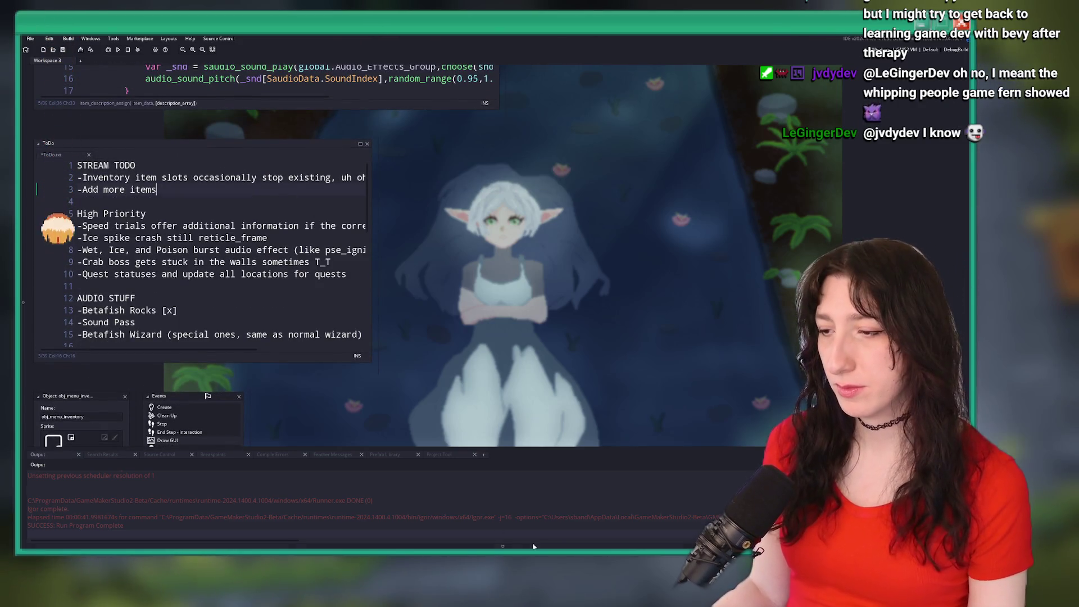
pyautogui.hotkey('ctrl', 's')
pyautogui.hotkey('alt', 'Tab')
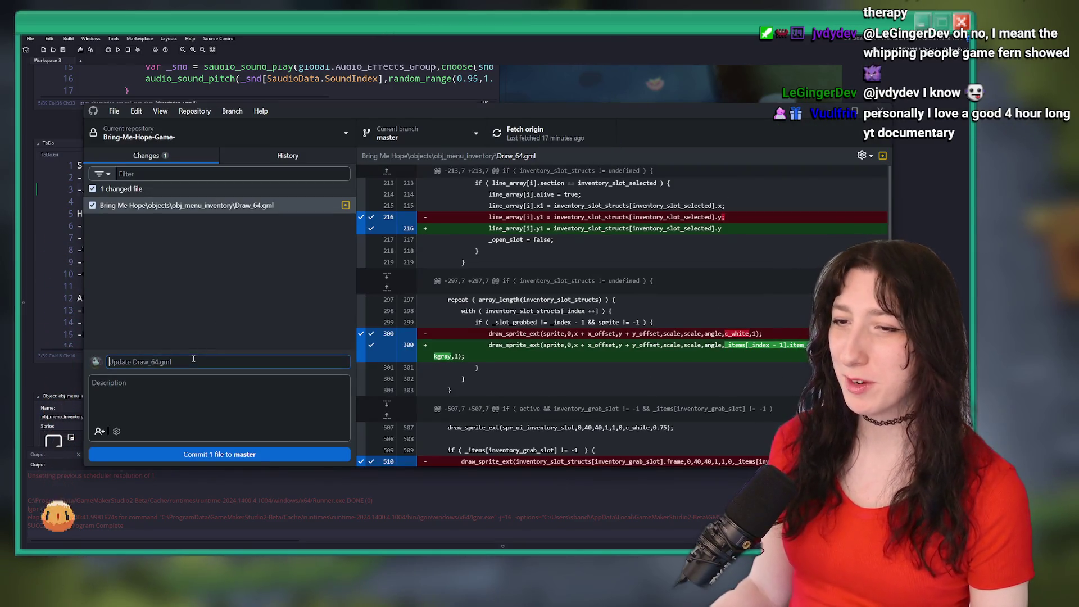
# Commit 'Update Draw_64.gml' to master, check the History, and push to origin.
pyautogui.click(293, 454)
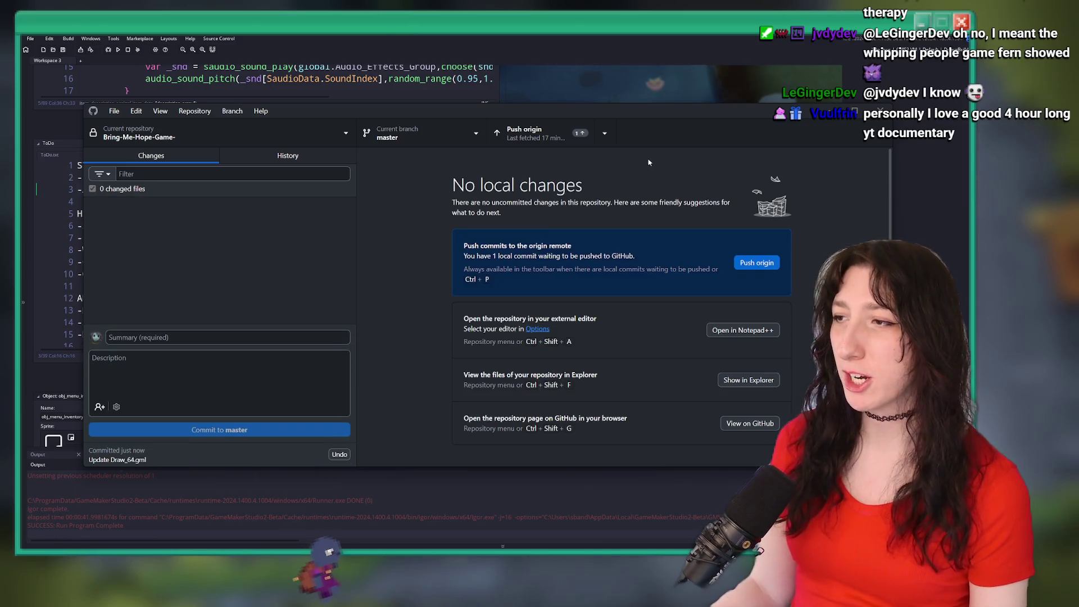
pyautogui.click(287, 156)
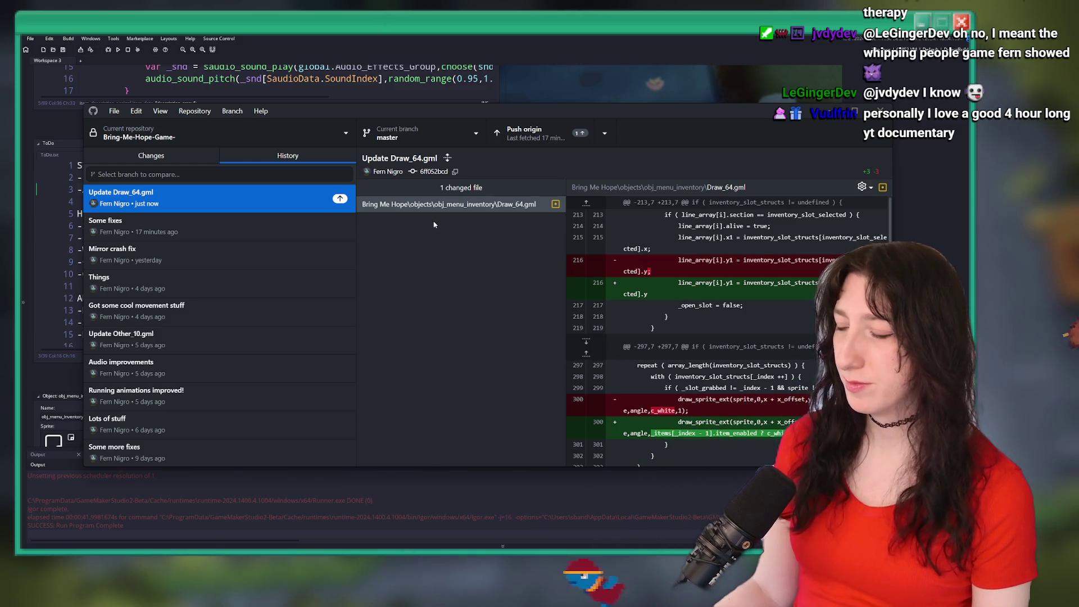
pyautogui.click(525, 133)
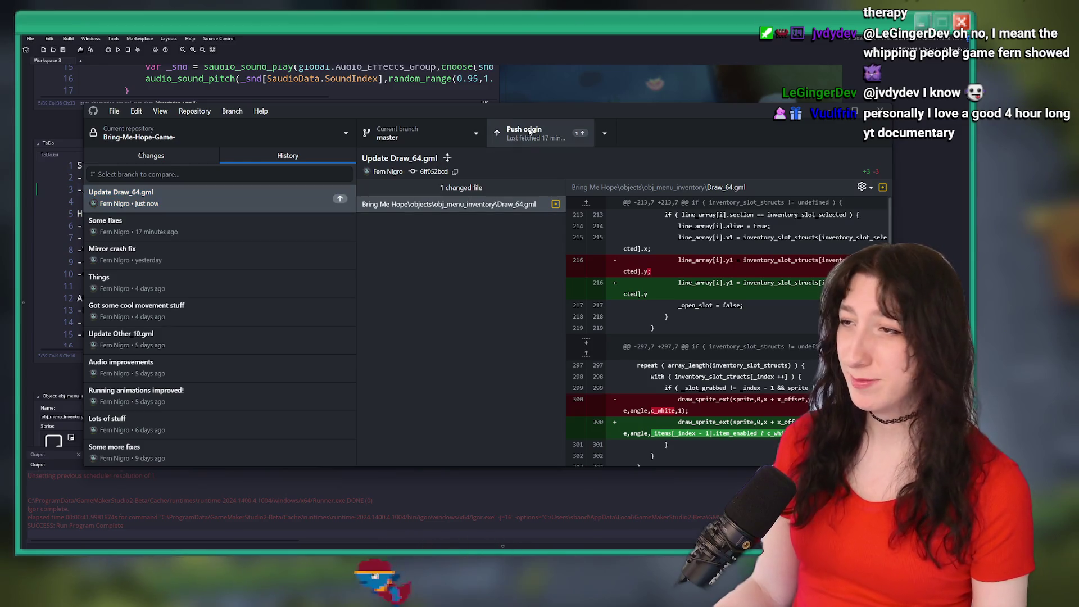
pyautogui.hotkey('alt', 'Tab')
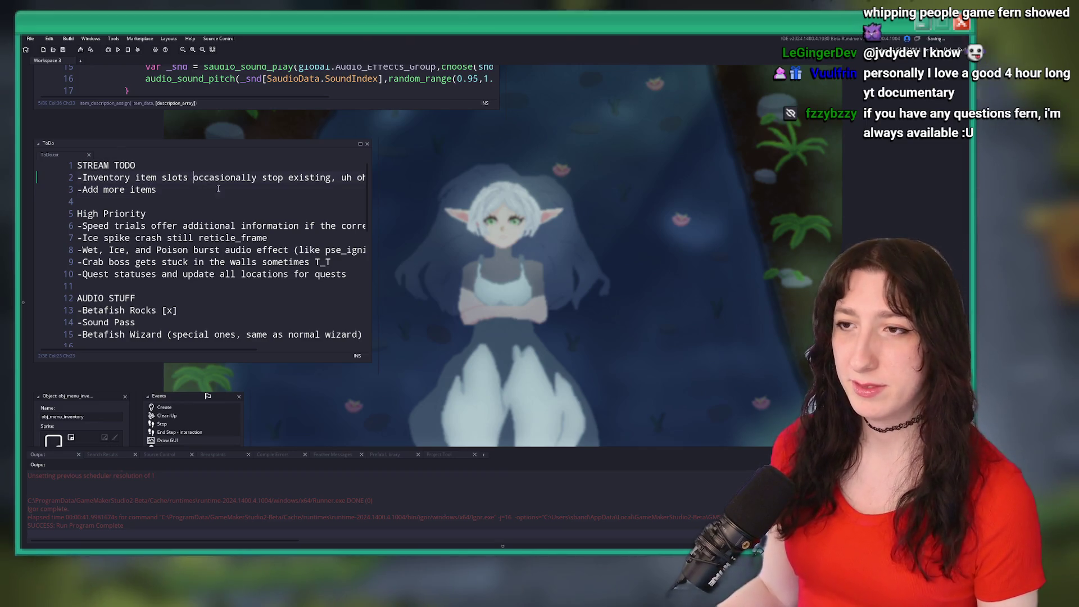
# Move the cursor around lines 2 to 4 of the ToDo notes.
pyautogui.press('End')
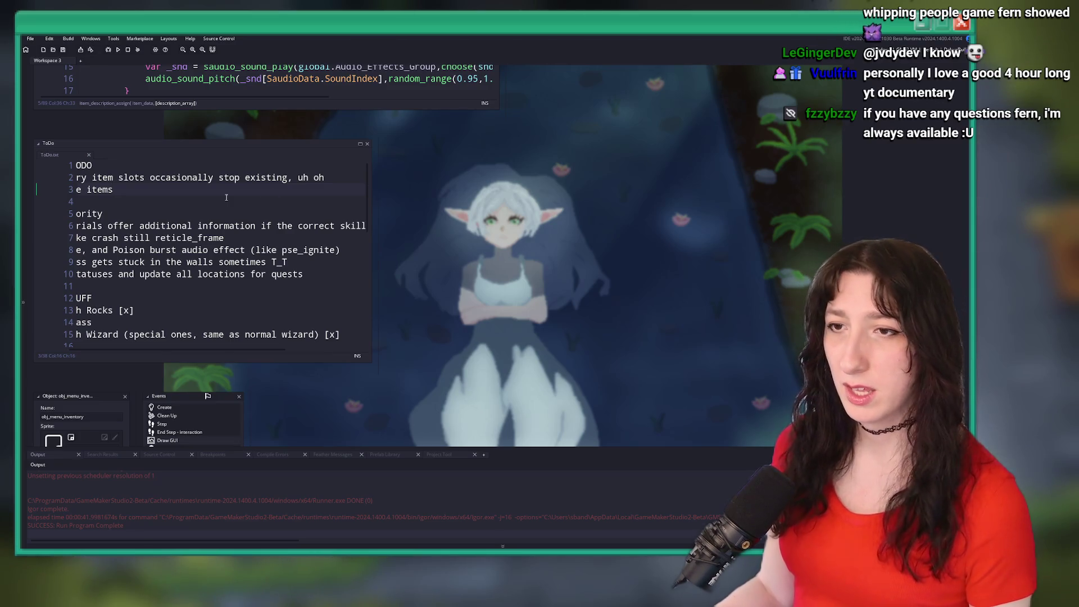
pyautogui.press('Down')
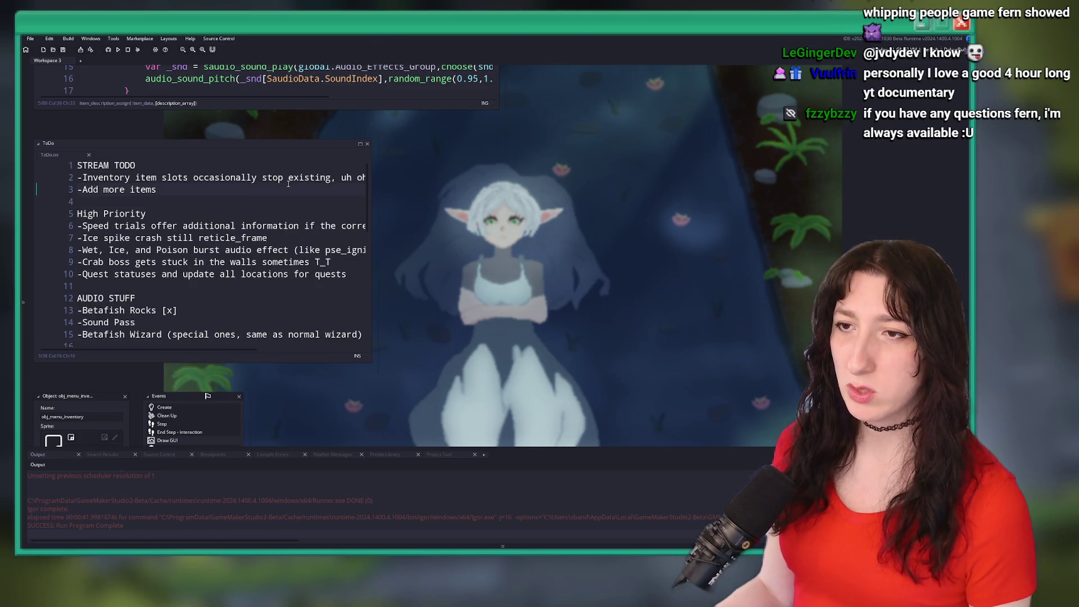
pyautogui.moveTo(288, 184); pyautogui.dragTo(387, 181)
pyautogui.click(290, 188)
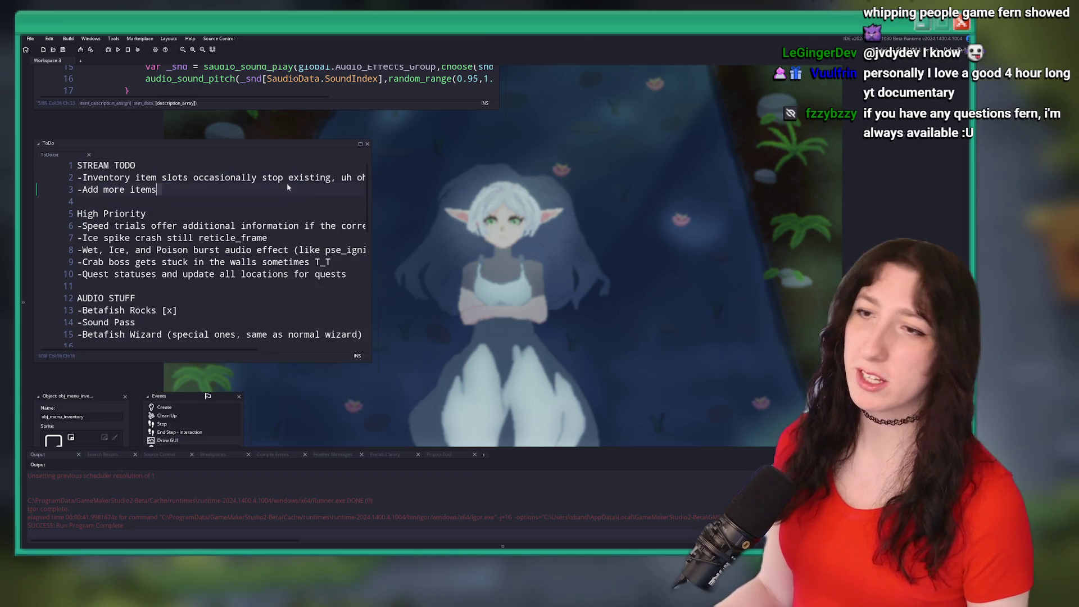
pyautogui.click(283, 177)
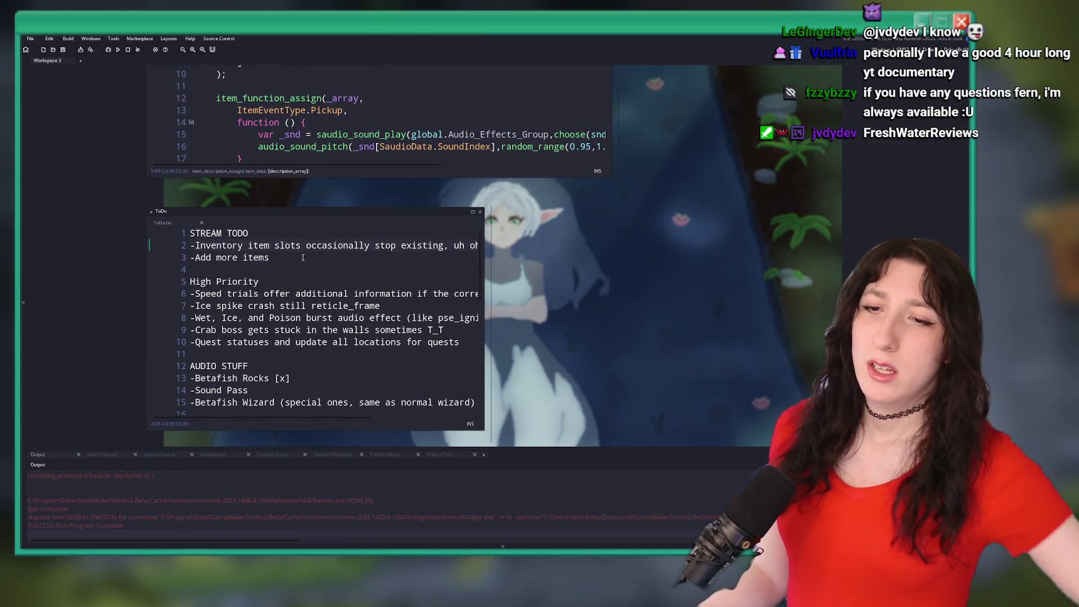
# Open the Asset Browser with Ctrl+Alt+A beside the notes and narrow its panel.
pyautogui.click(306, 252)
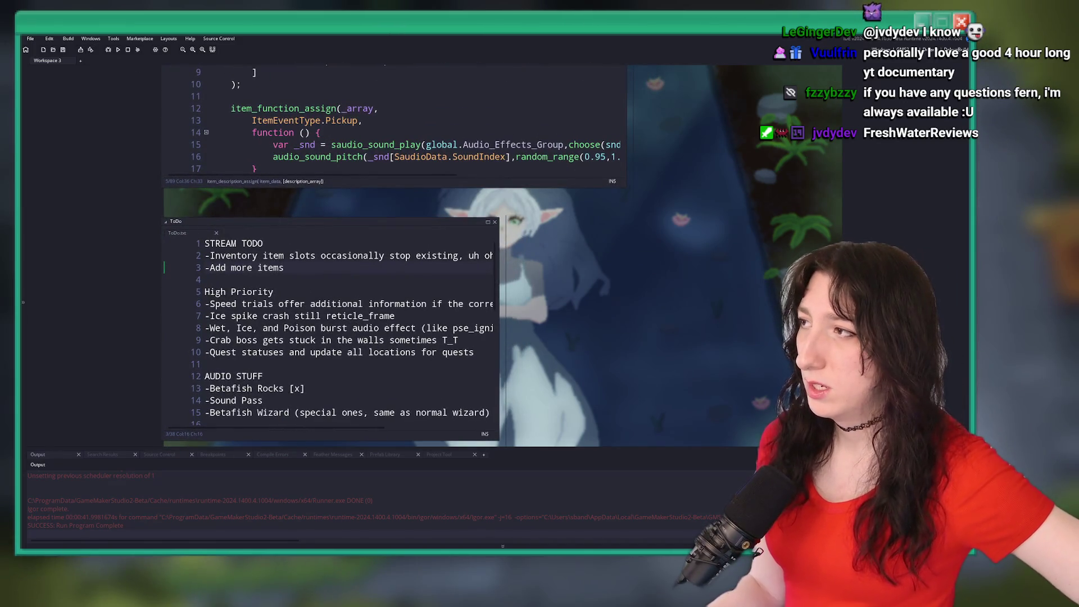
pyautogui.hotkey('ctrl', 'alt', 'a')
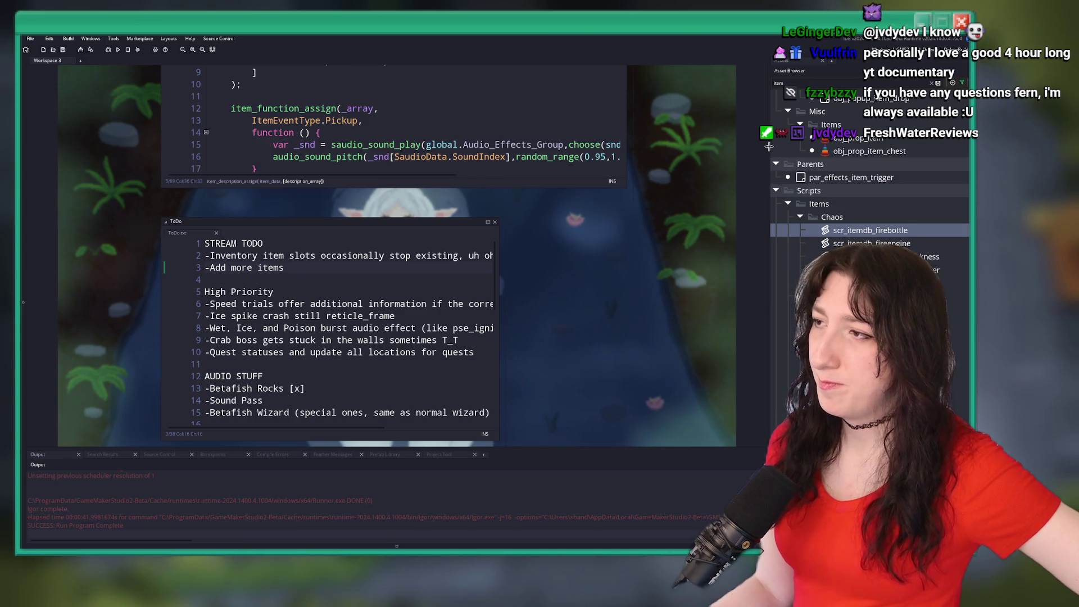
pyautogui.moveTo(768, 147); pyautogui.dragTo(794, 140)
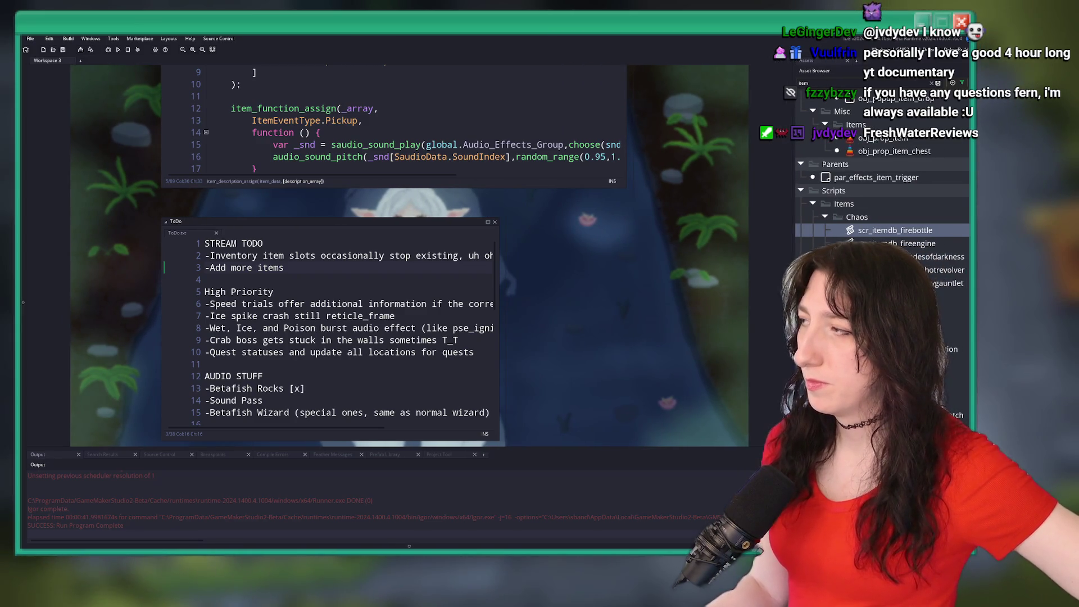
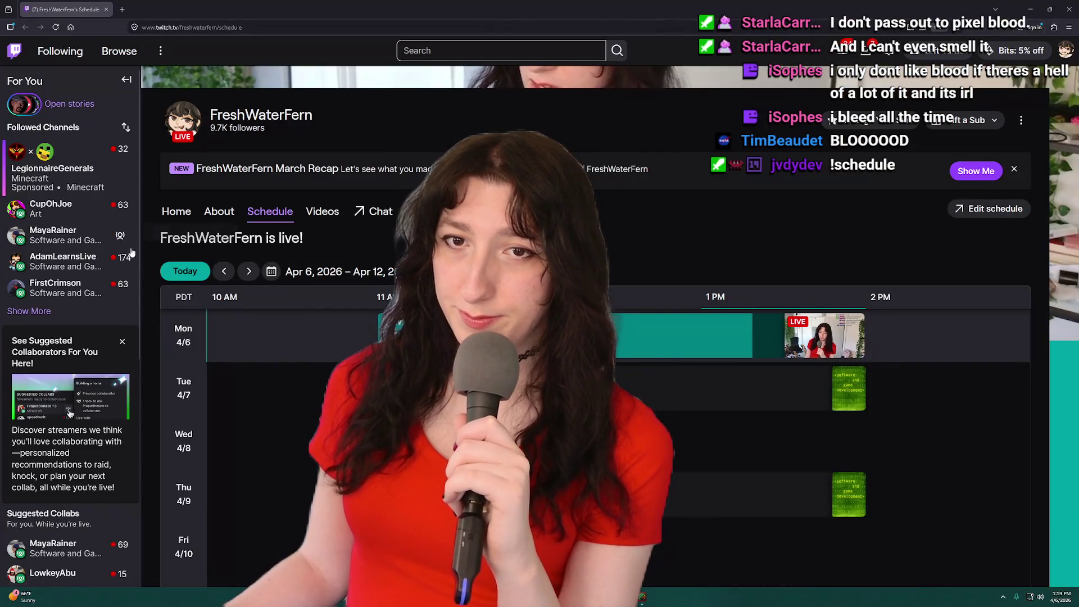
# Show the Twitch channel's weekly schedule for Apr 6–12, 2026 on stream.
pyautogui.moveTo(115, 236)
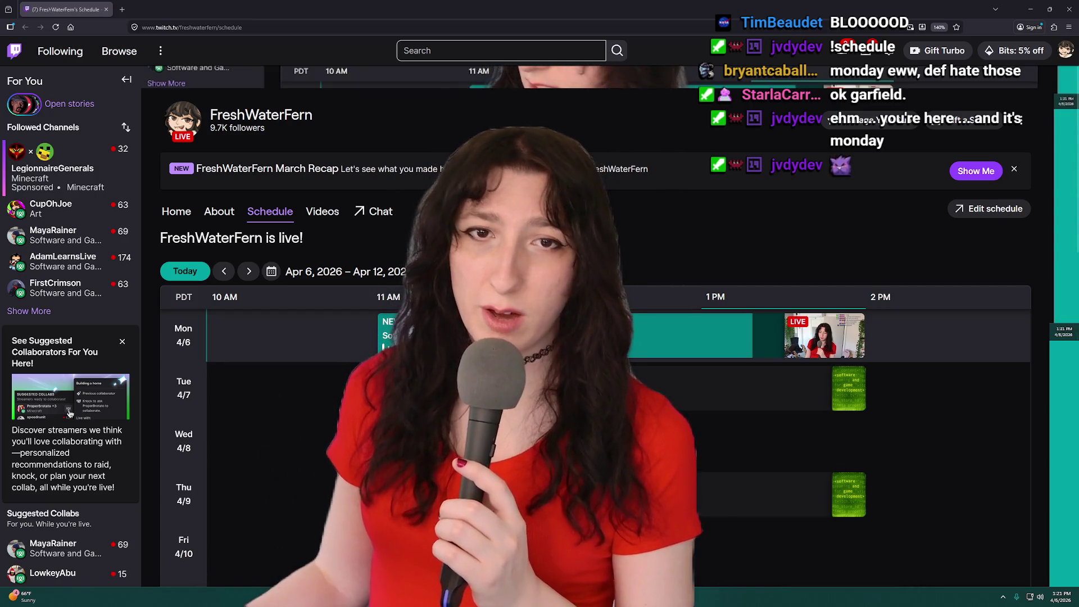
# Return from the Twitch schedule to the GameMaker project workspace.
pyautogui.moveTo(53, 232)
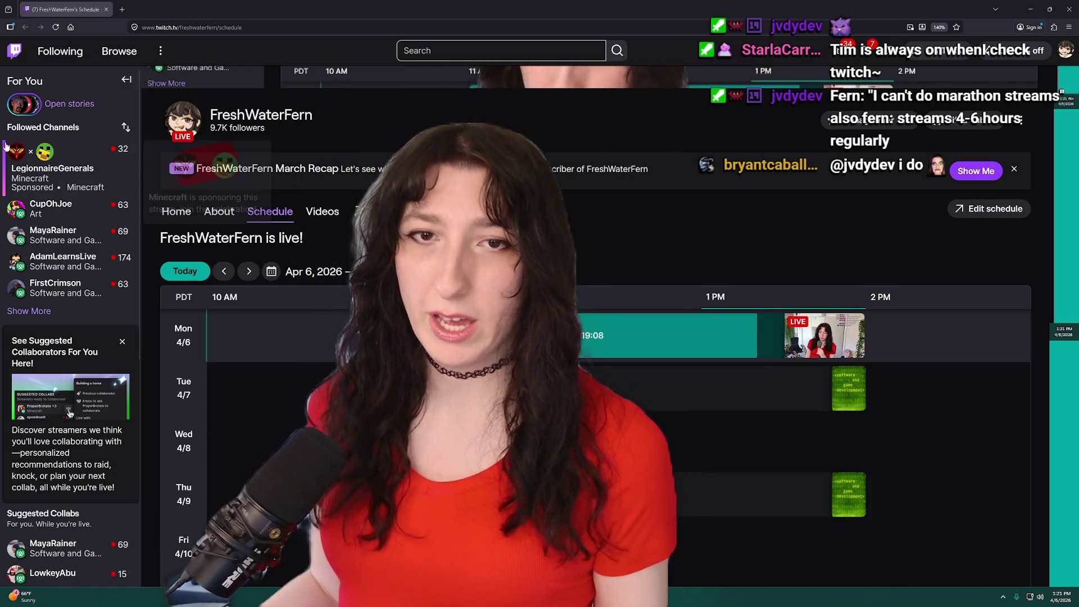
pyautogui.hotkey('alt', 'Tab')
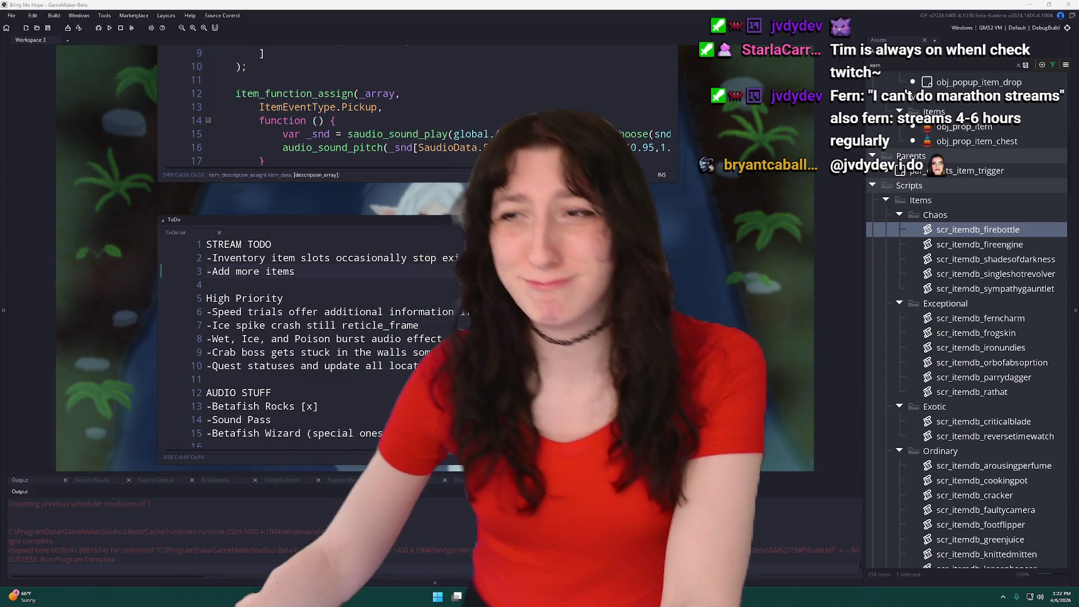
# Open scr_itemdb_frogskin in its own full-width tab with the Asset Browser and Output docks hidden.
pyautogui.press('Down')
pyautogui.press('Down')
pyautogui.press('Down')
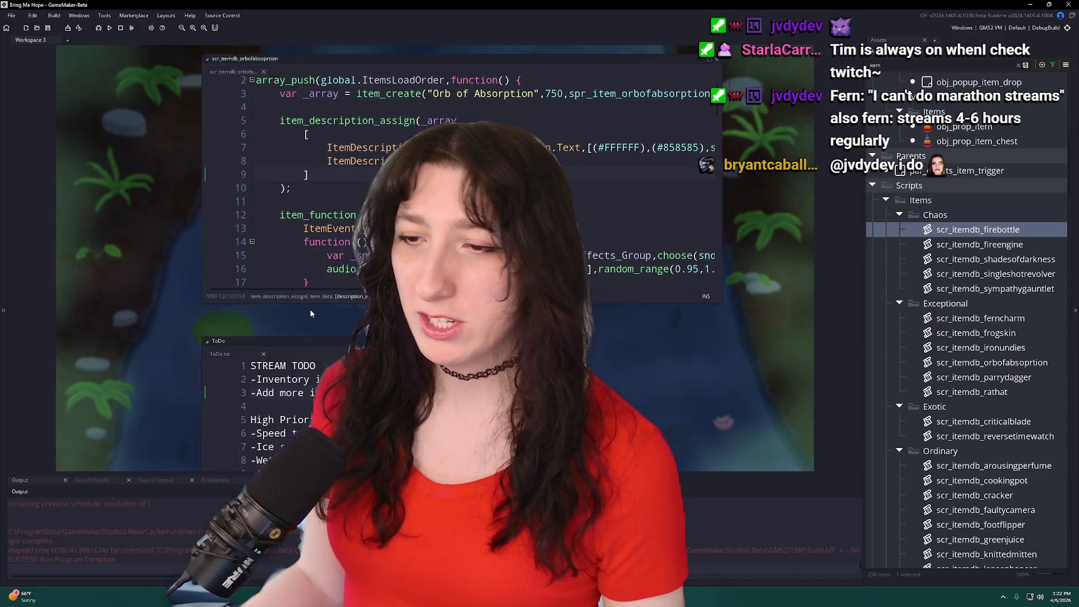
pyautogui.click(324, 256)
pyautogui.click(456, 130)
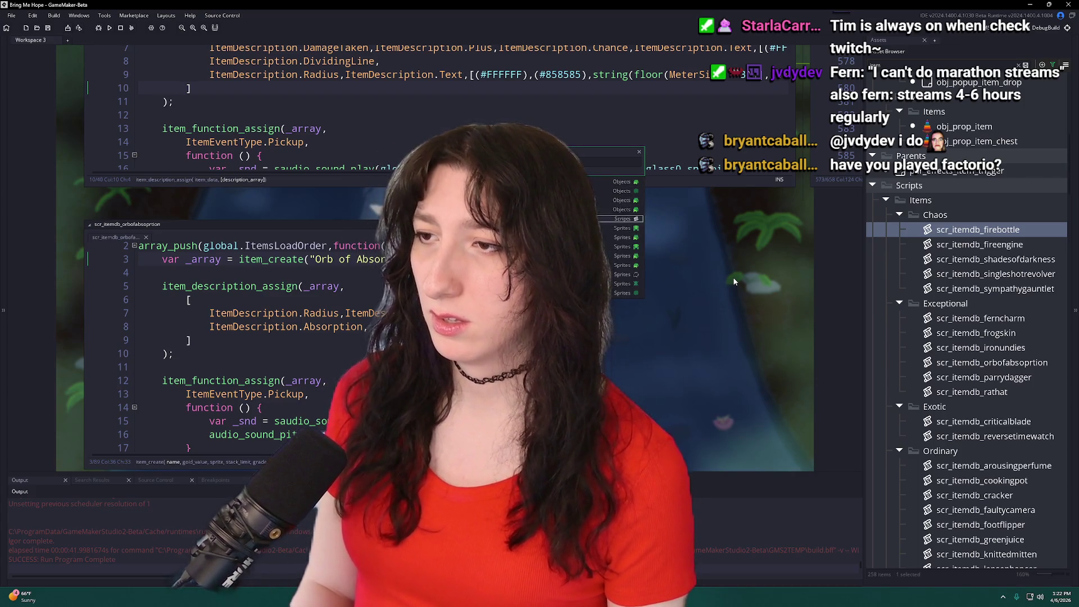
pyautogui.scroll(-5, 733, 281)
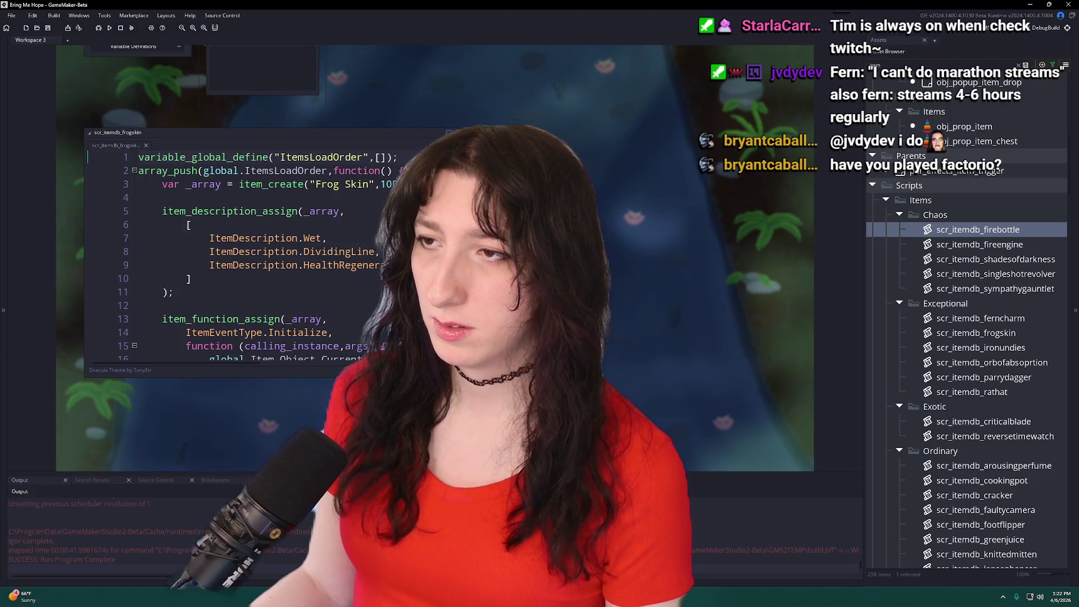
pyautogui.hotkey('ctrl', 'm')
pyautogui.press('F12')
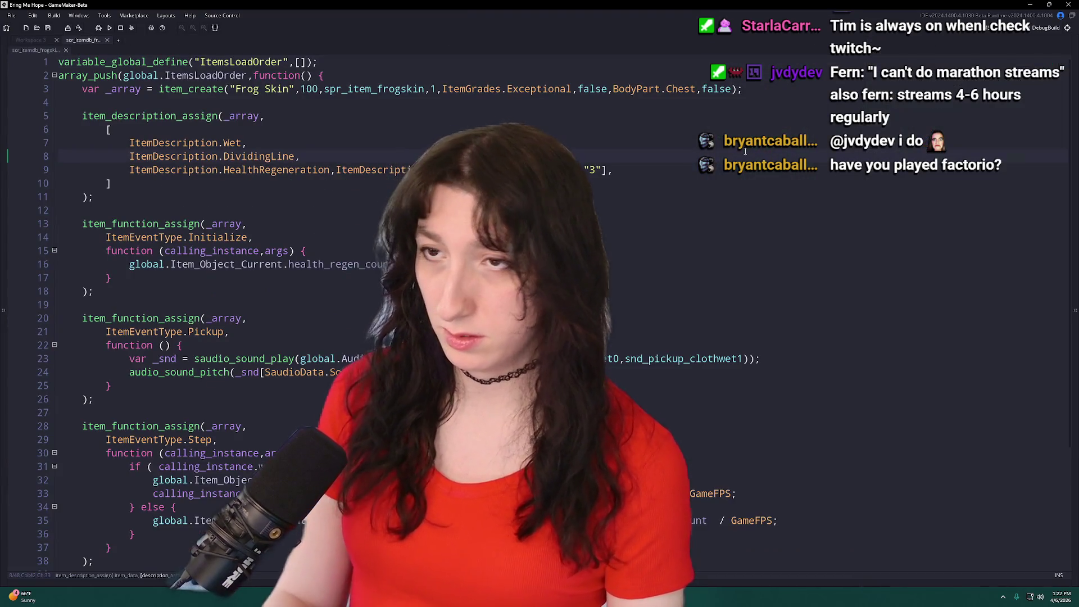
pyautogui.click(711, 105)
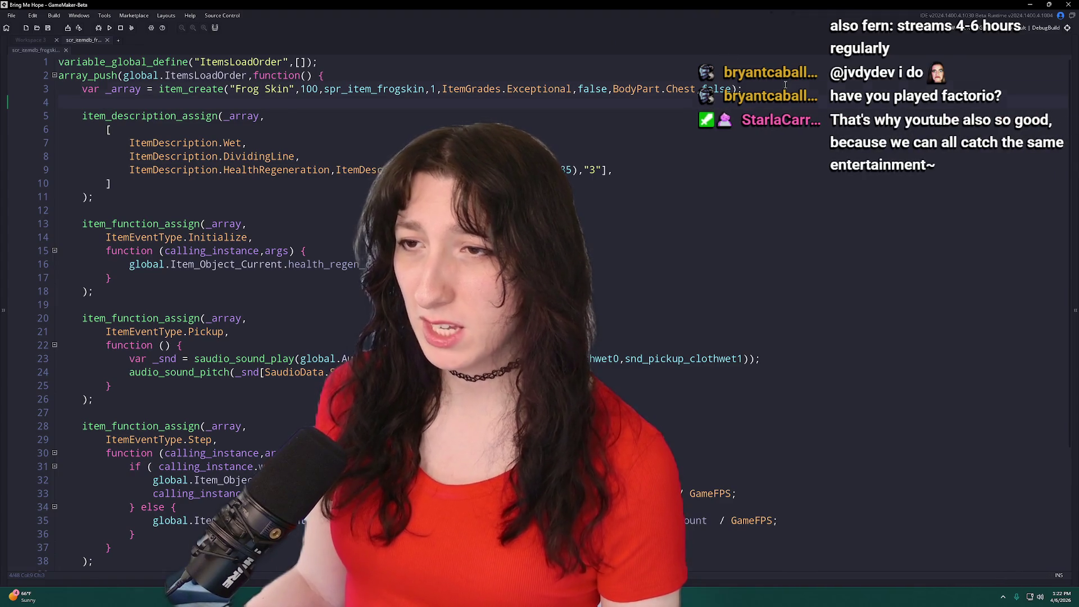
pyautogui.scroll(-2, 720, 232)
pyautogui.scroll(2, 731, 247)
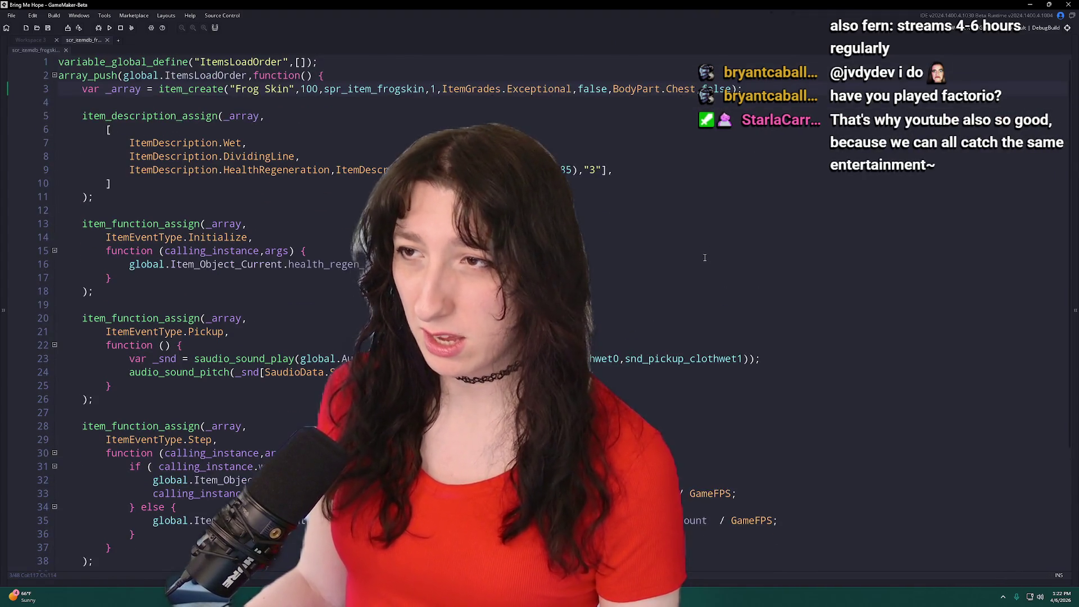
pyautogui.scroll(-4, 758, 269)
pyautogui.scroll(4, 796, 295)
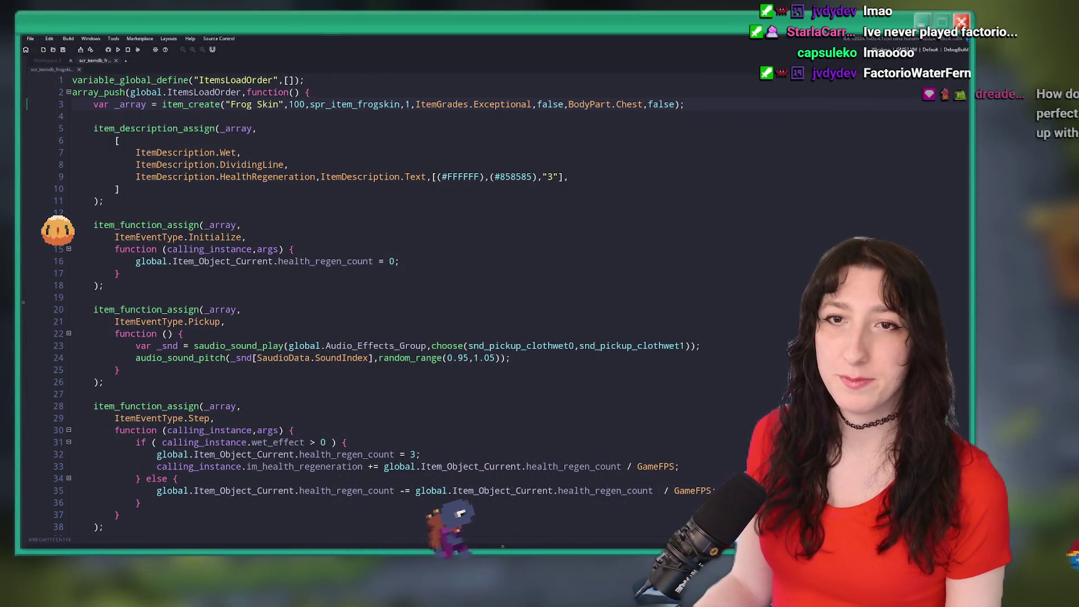
# Review Frog Skin's Wet description and its wet-only health regeneration Step code.
pyautogui.click(318, 156)
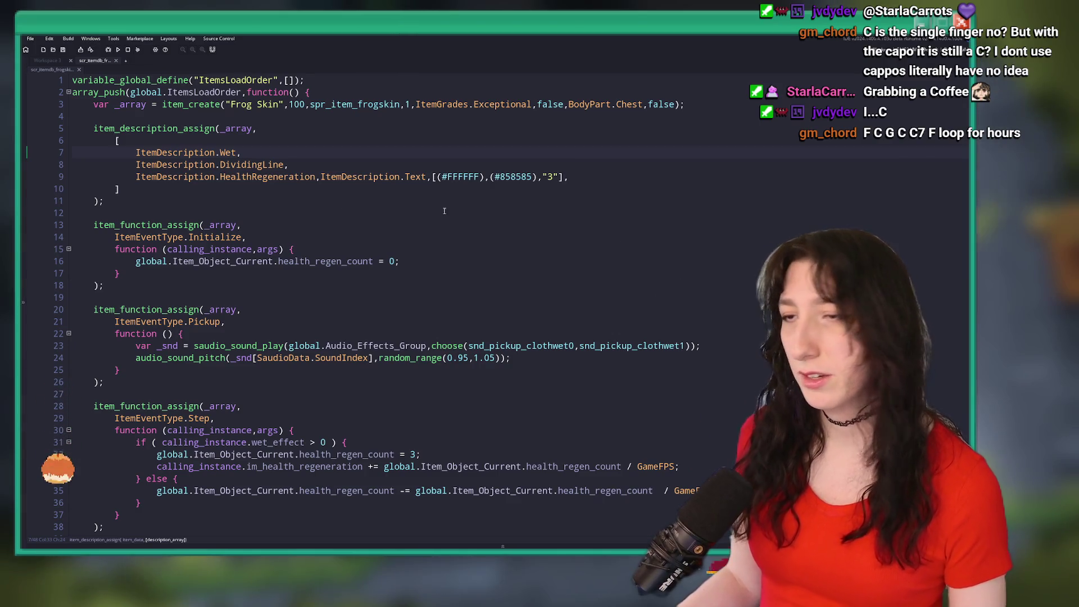
# Change line 9's HealthRegeneration "3" to PhysicalResistance "15%" and duplicate the line.
pyautogui.click(597, 163)
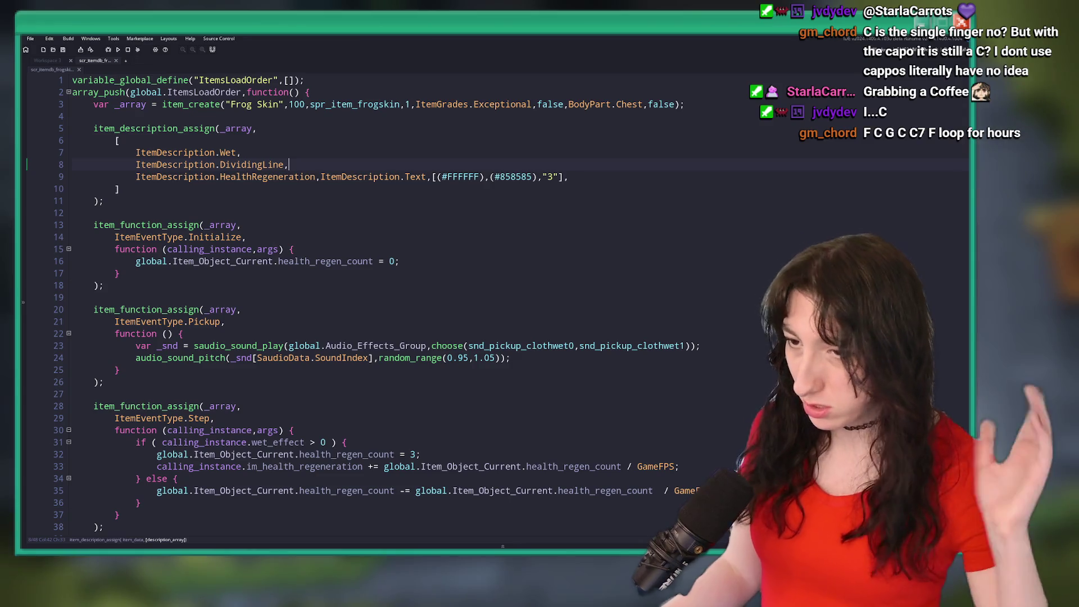
pyautogui.click(581, 176)
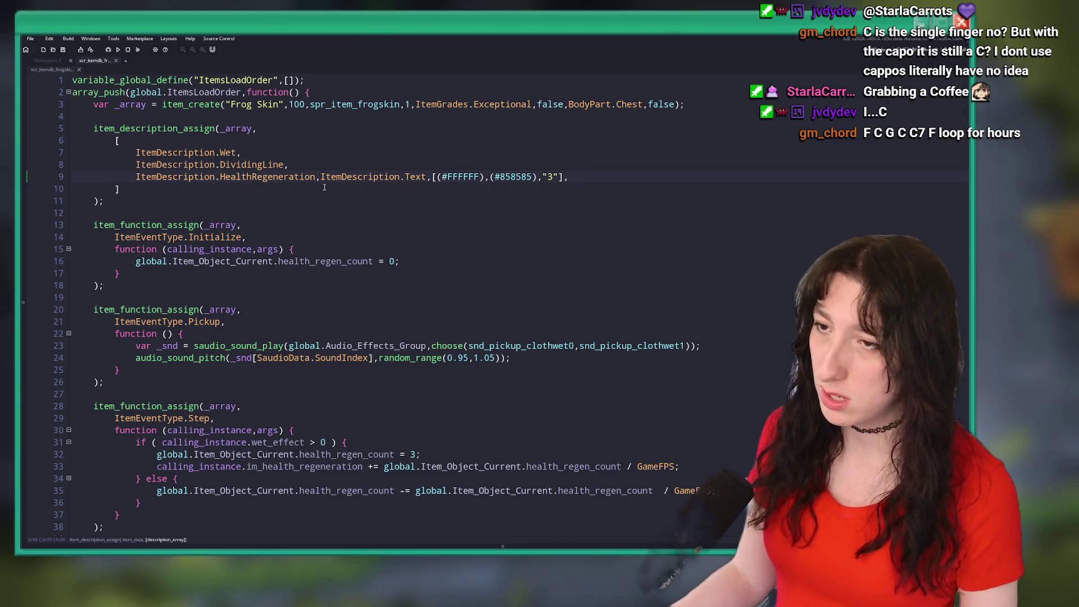
pyautogui.click(311, 176)
pyautogui.doubleClick(311, 176)
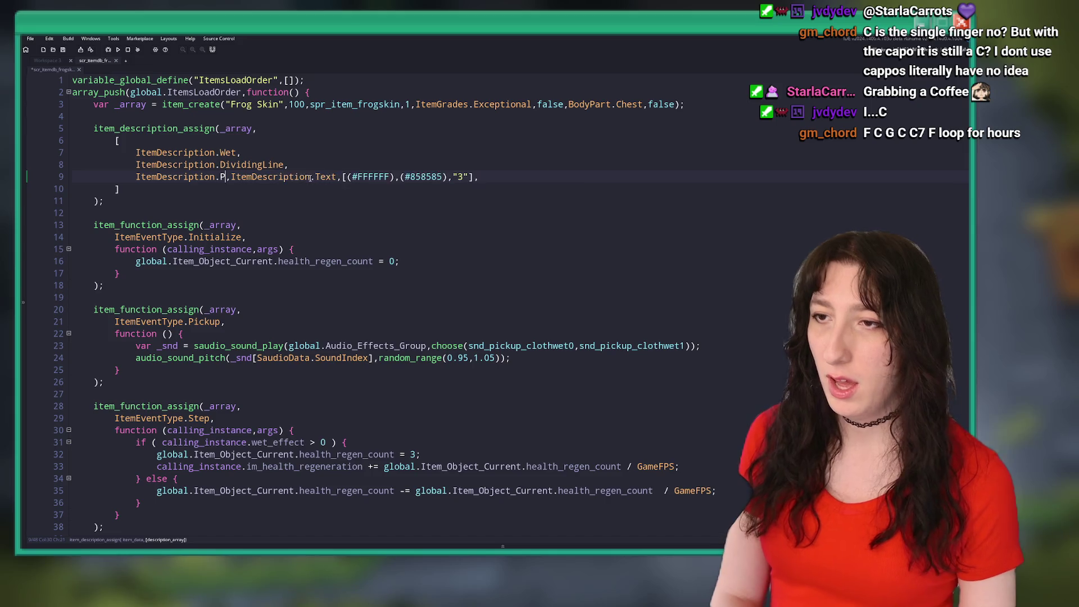
pyautogui.write('PhysicalDama')
pyautogui.press('BackSpace')
pyautogui.press('BackSpace')
pyautogui.press('BackSpace')
pyautogui.write('Resistance')
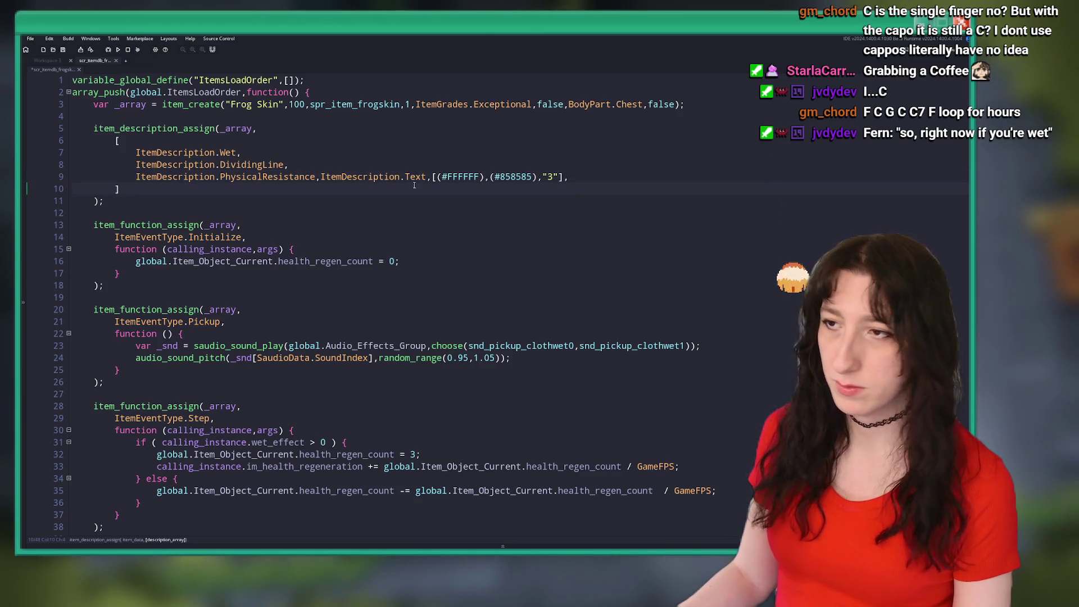
pyautogui.hotkey('ctrl', 'space')
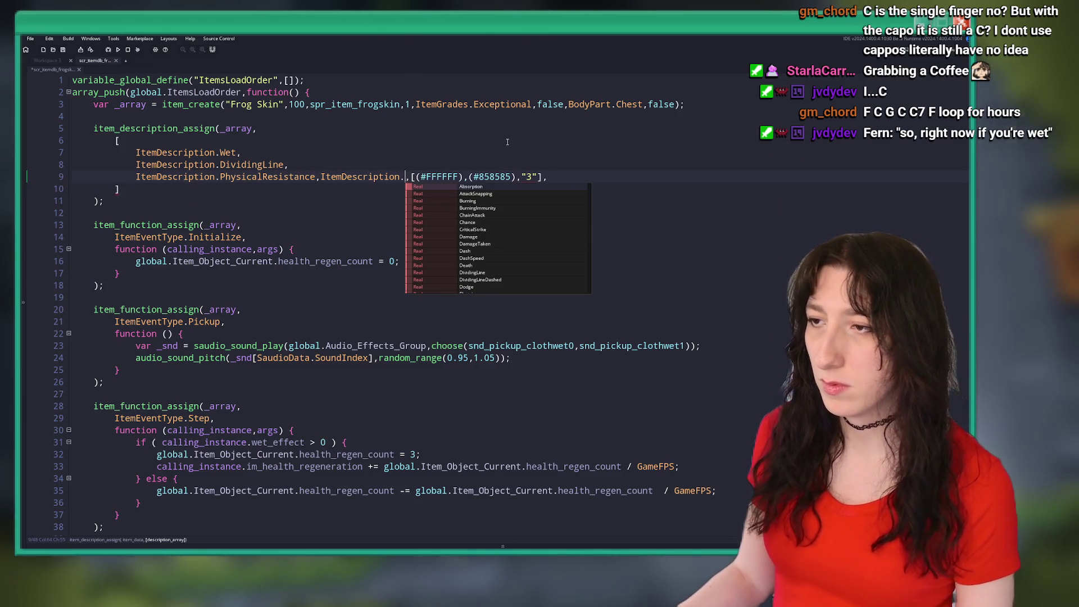
pyautogui.press('Return')
pyautogui.doubleClick(549, 176)
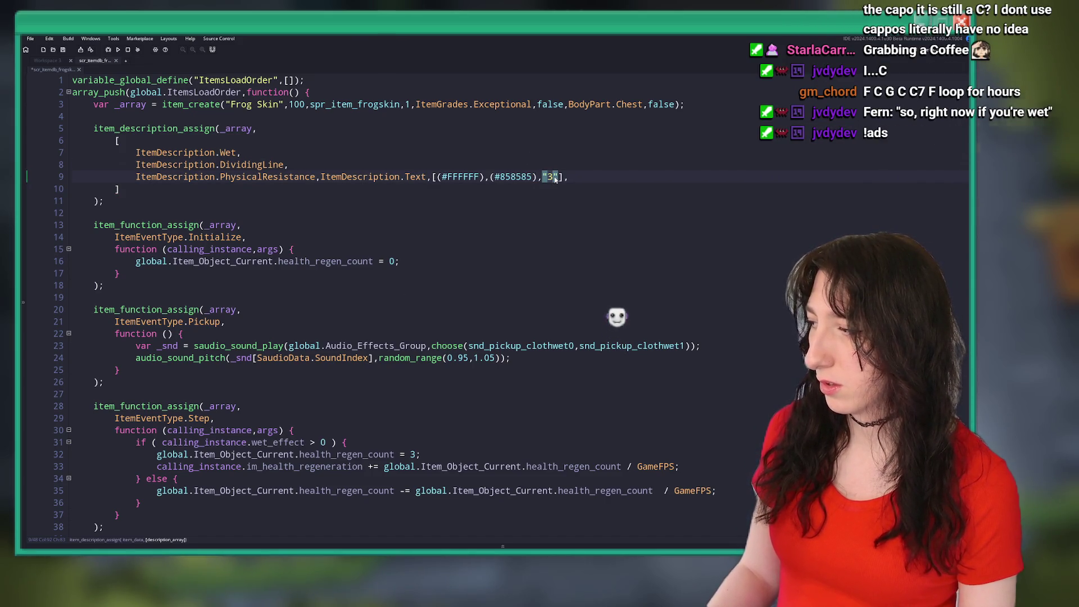
pyautogui.write('15')
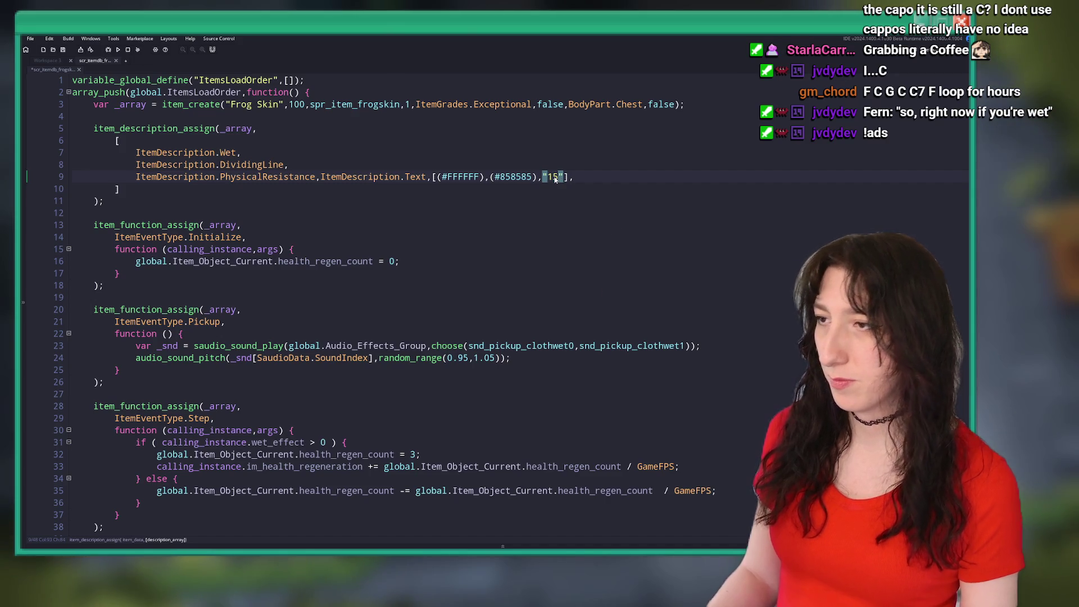
pyautogui.write('%')
pyautogui.hotkey('ctrl', 'd')
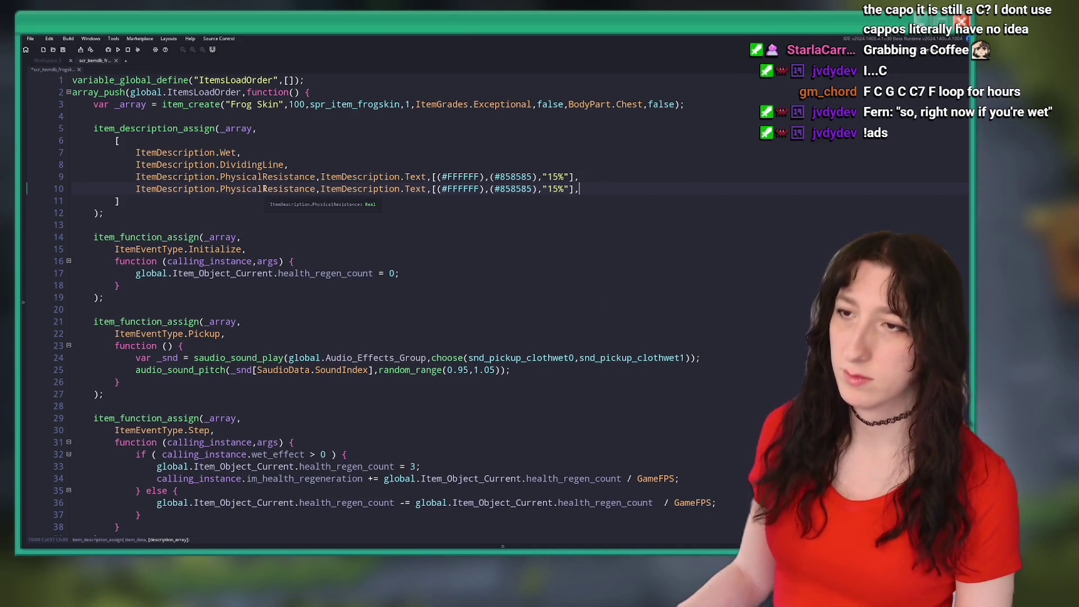
# Undo the stray duplicate, then make three copies of the PhysicalResistance description line.
pyautogui.doubleClick(266, 189)
pyautogui.hotkey('ctrl', 'z')
pyautogui.click(571, 176)
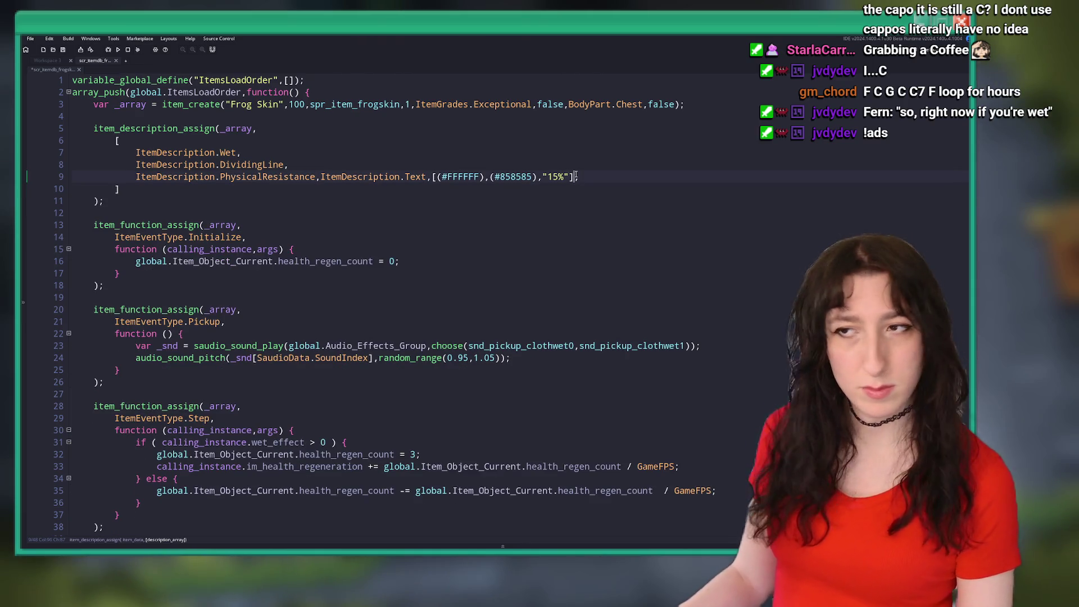
pyautogui.press('End')
pyautogui.hotkey('ctrl', 'd')
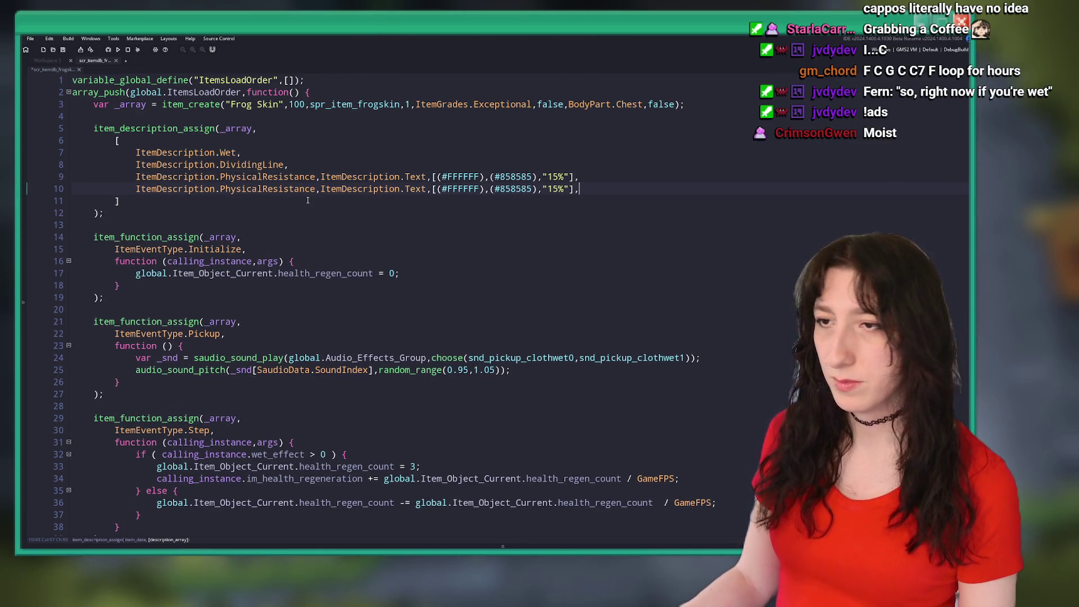
pyautogui.hotkey('ctrl', 'd')
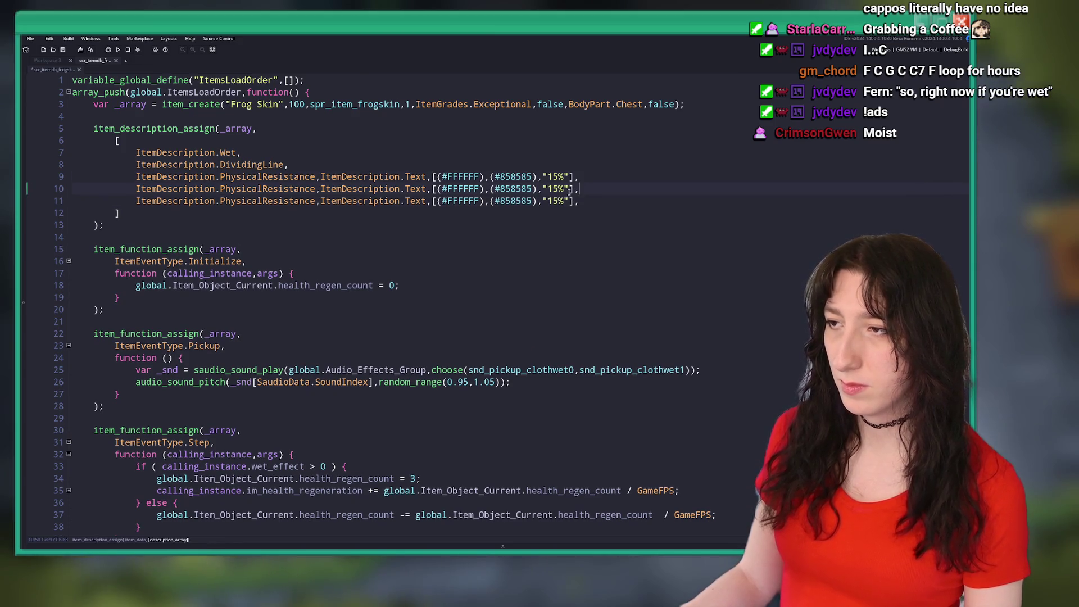
# Turn line 10 into a Plus separator ending with a comma.
pyautogui.click(222, 190)
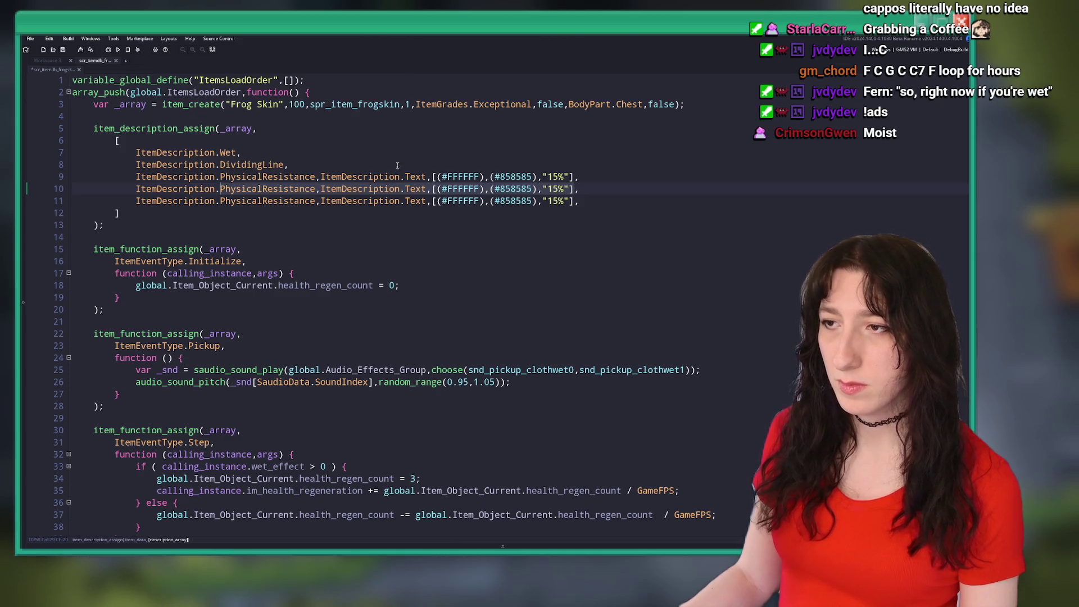
pyautogui.click(373, 187)
pyautogui.doubleClick(302, 193)
pyautogui.press('BackSpace')
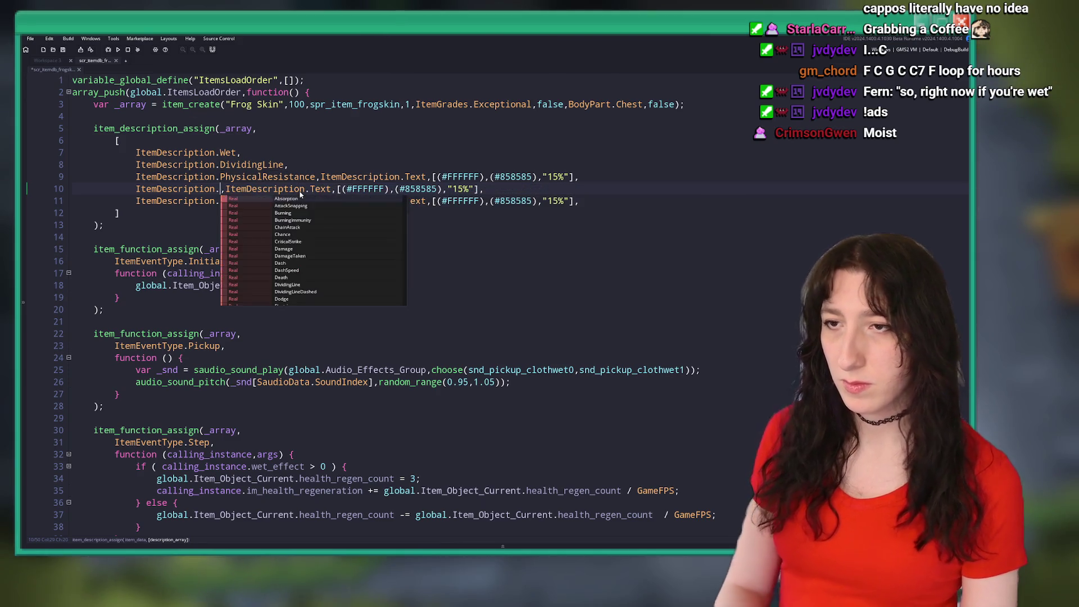
pyautogui.press('Escape')
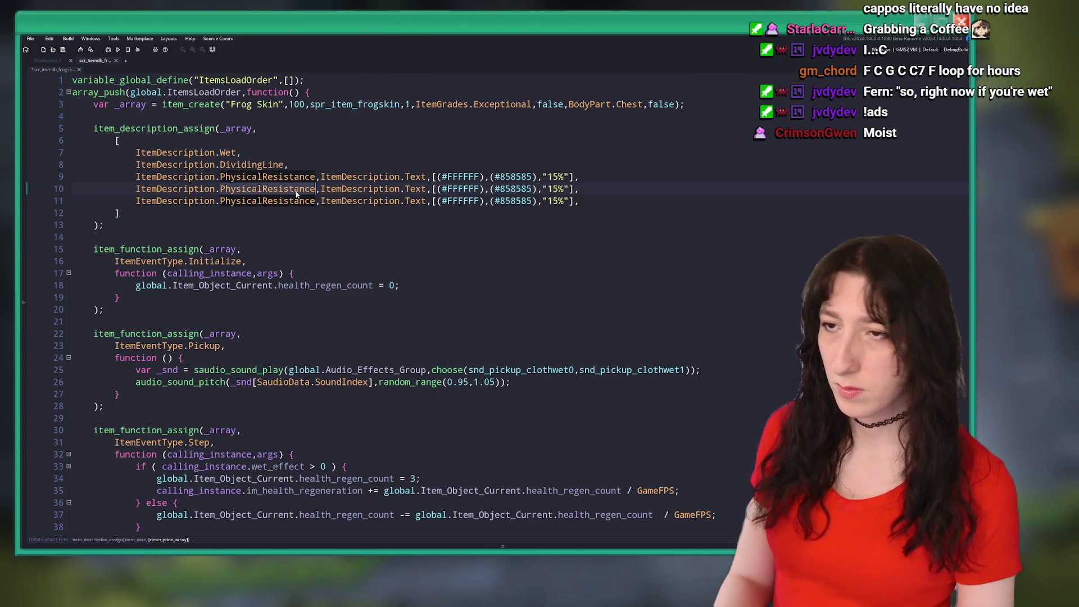
pyautogui.write('Plus')
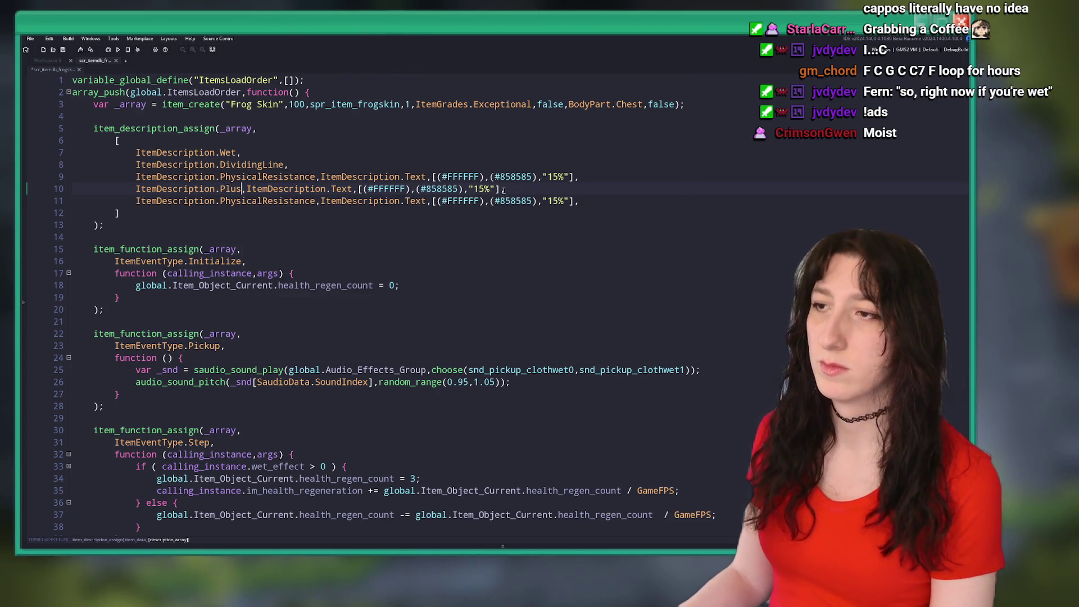
pyautogui.click(504, 188)
pyautogui.press('BackSpace')
pyautogui.write(',')
pyautogui.click(260, 189)
pyautogui.hotkey('shift', 'End')
pyautogui.hotkey('shift', 'Left')
pyautogui.press('Delete')
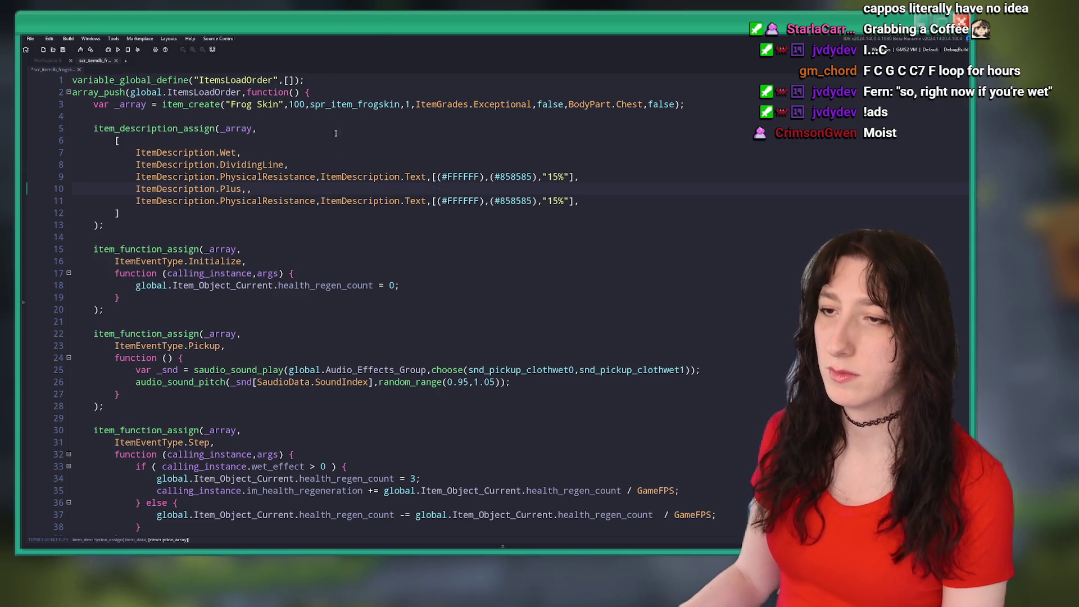
# Rename the last copy to MagicalResistance, with both resistance values at 25%.
pyautogui.moveTo(265, 203); pyautogui.dragTo(227, 206)
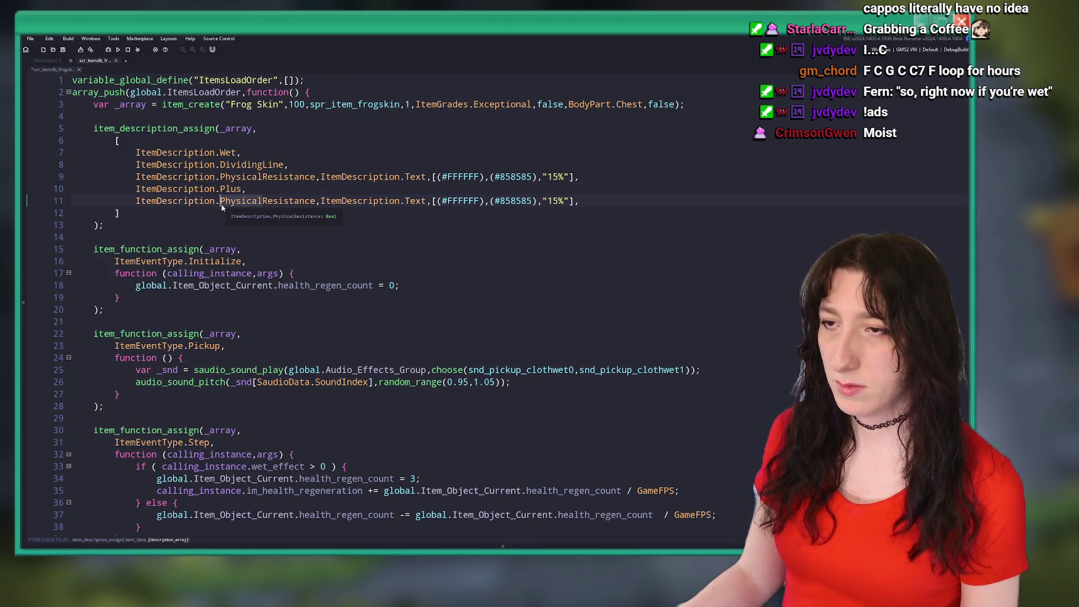
pyautogui.write('Magical')
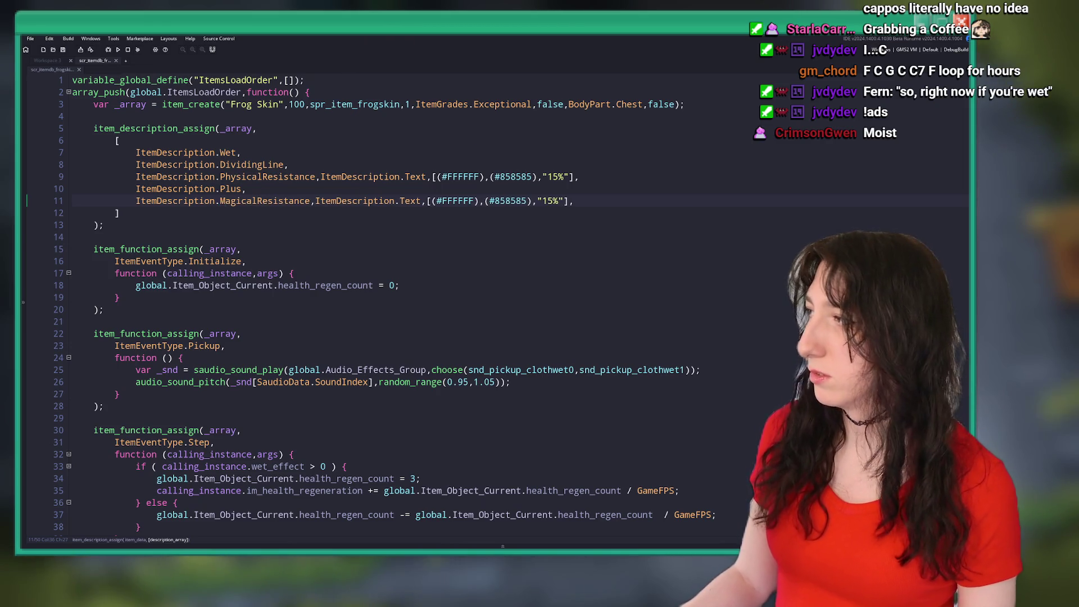
pyautogui.click(548, 178)
pyautogui.write('2')
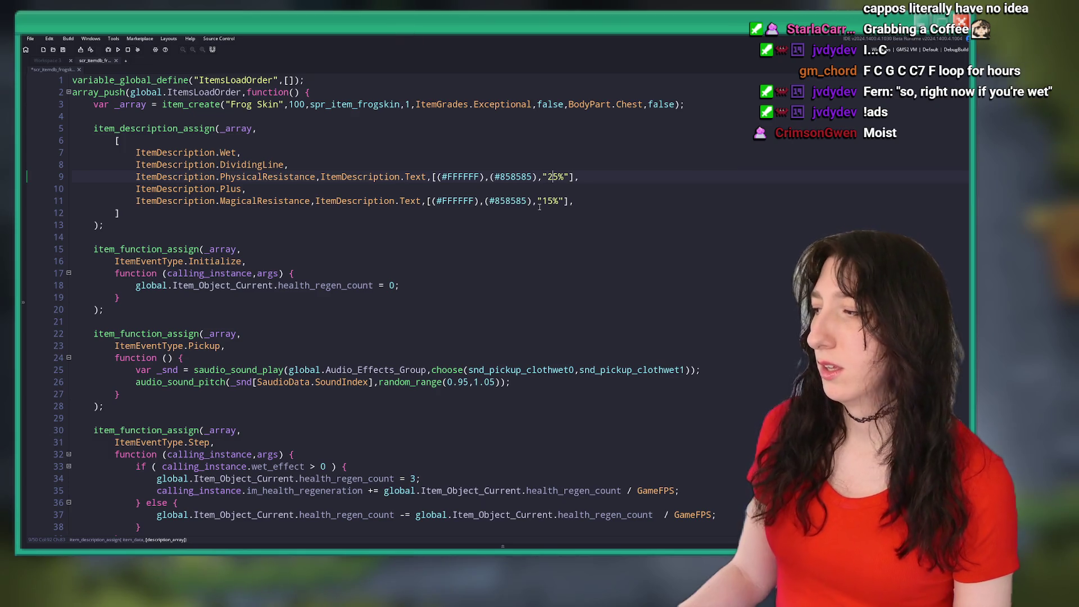
pyautogui.click(547, 200)
pyautogui.write('2')
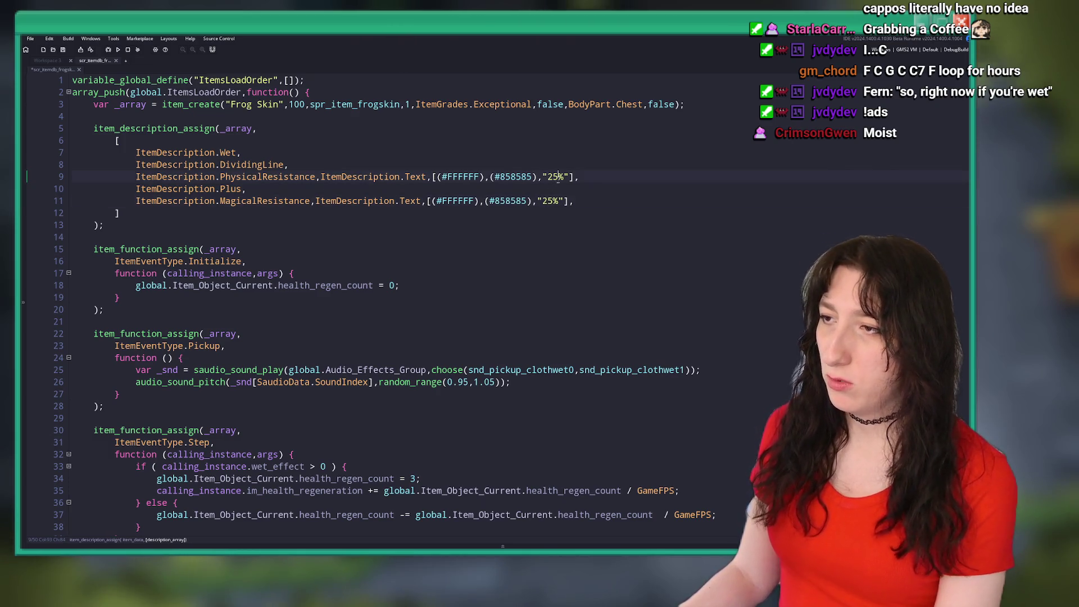
# Lower the resistance percentages to 20%.
pyautogui.press('BackSpace')
pyautogui.write('0')
pyautogui.click(573, 190)
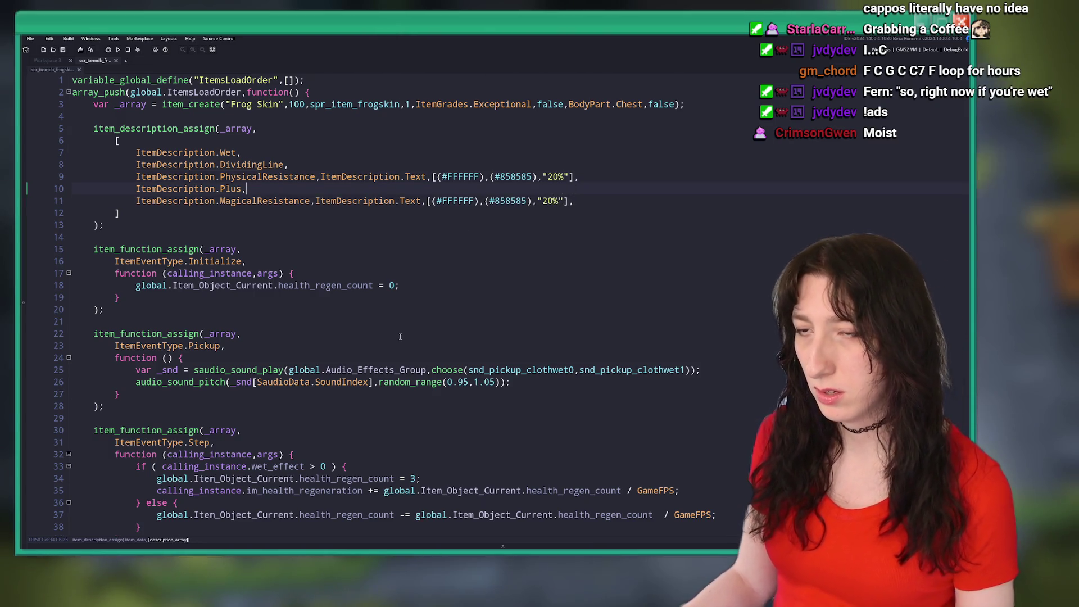
pyautogui.scroll(-3, 322, 233)
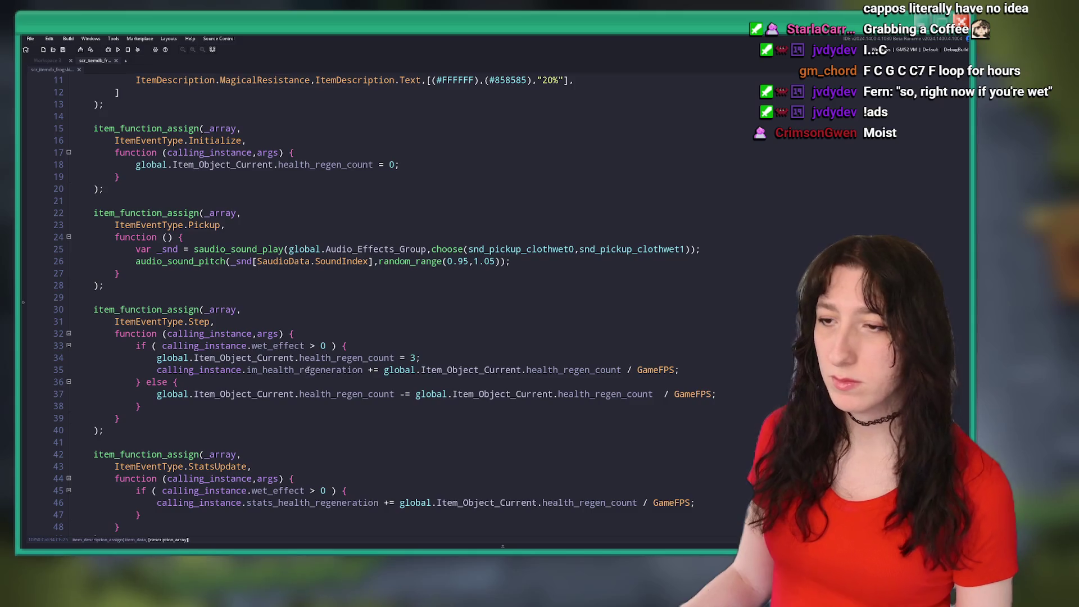
# Delete the health_regen_count = 3 line from the wet Step branch.
pyautogui.click(309, 370)
pyautogui.press('Up')
pyautogui.press('End')
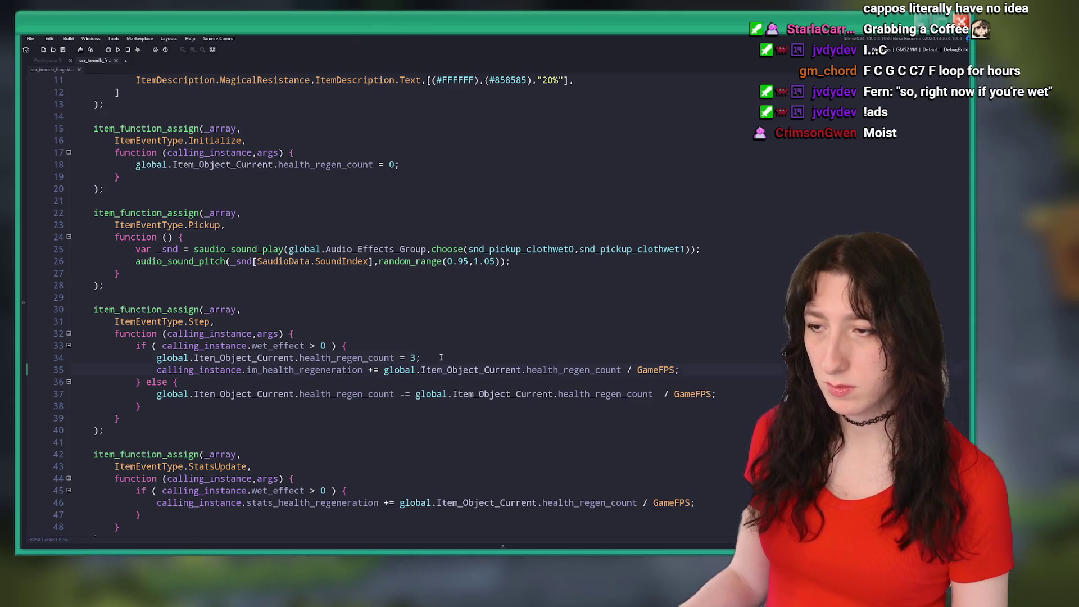
pyautogui.hotkey('shift', 'Up')
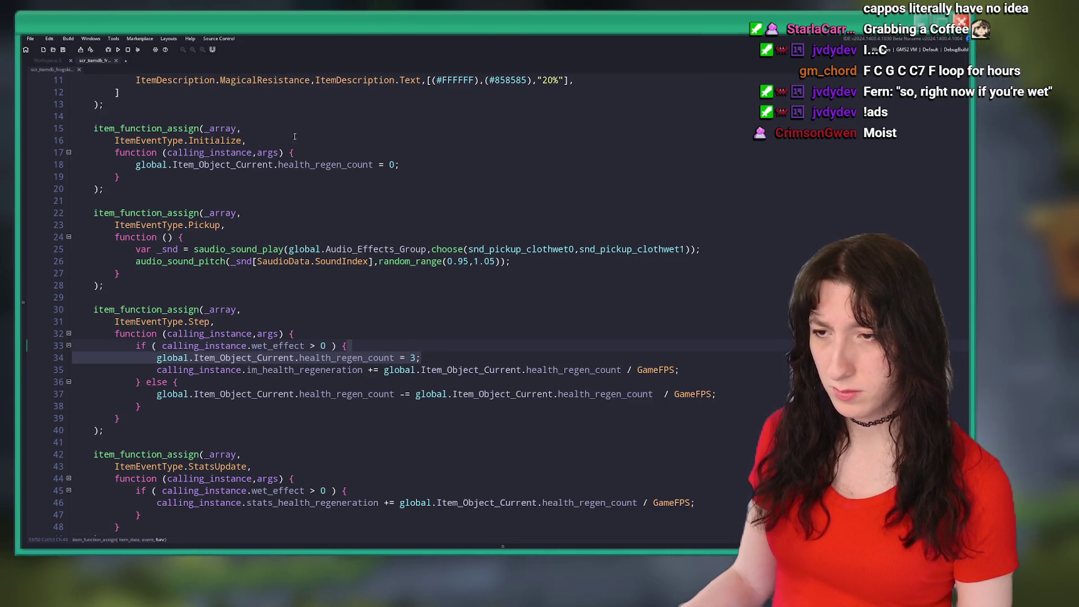
pyautogui.scroll(-2, 331, 342)
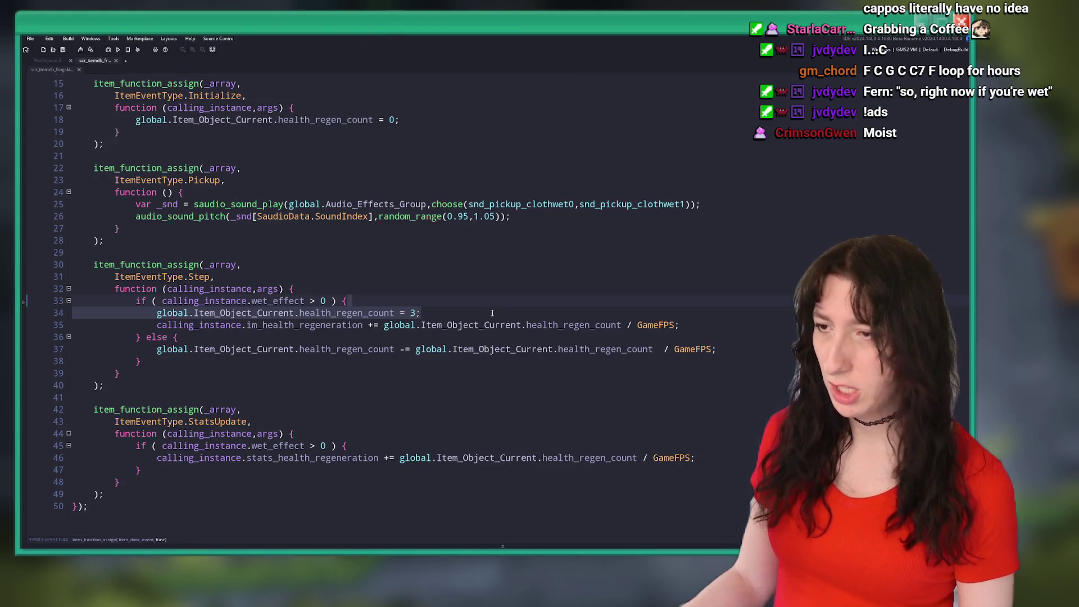
pyautogui.click(328, 336)
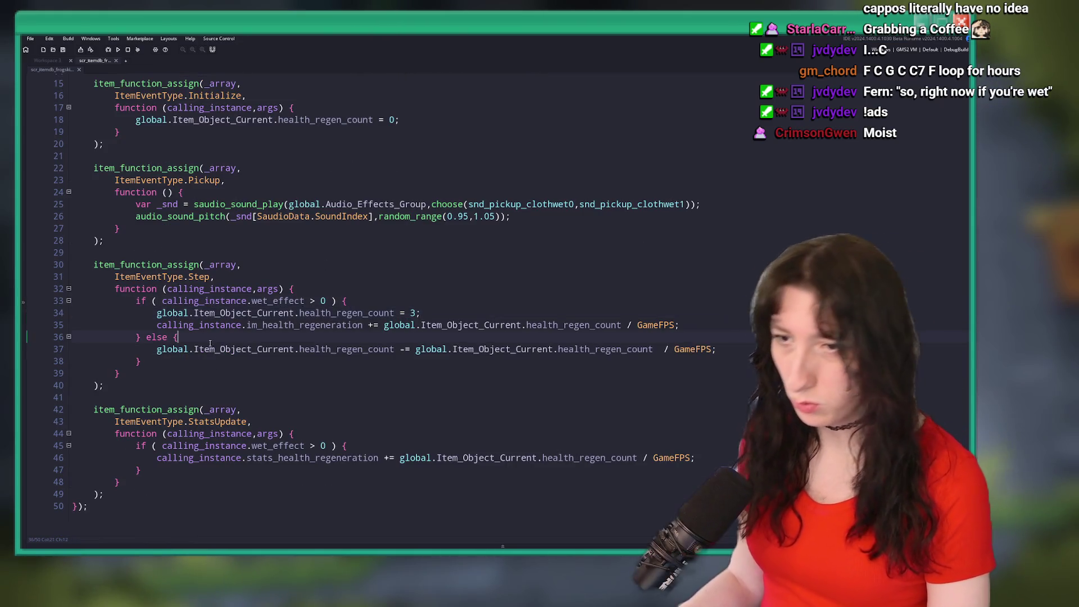
pyautogui.moveTo(428, 313); pyautogui.dragTo(441, 304)
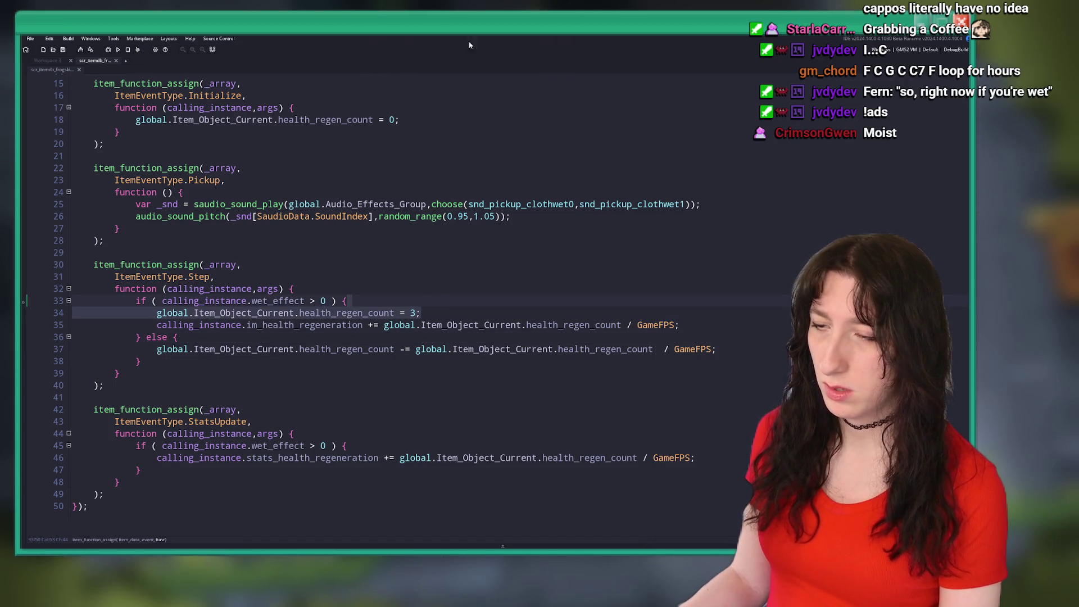
pyautogui.press('Delete')
# Change im_health_regeneration to im_physical_resistance in the wet bonus line and search the project for it.
pyautogui.moveTo(363, 325); pyautogui.dragTo(262, 326)
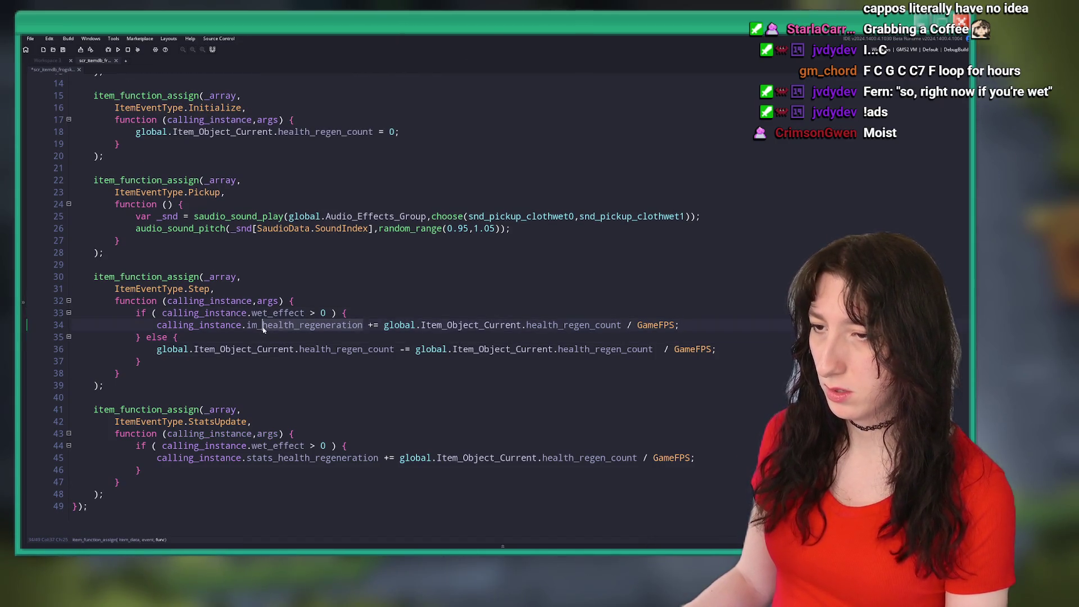
pyautogui.press('BackSpace')
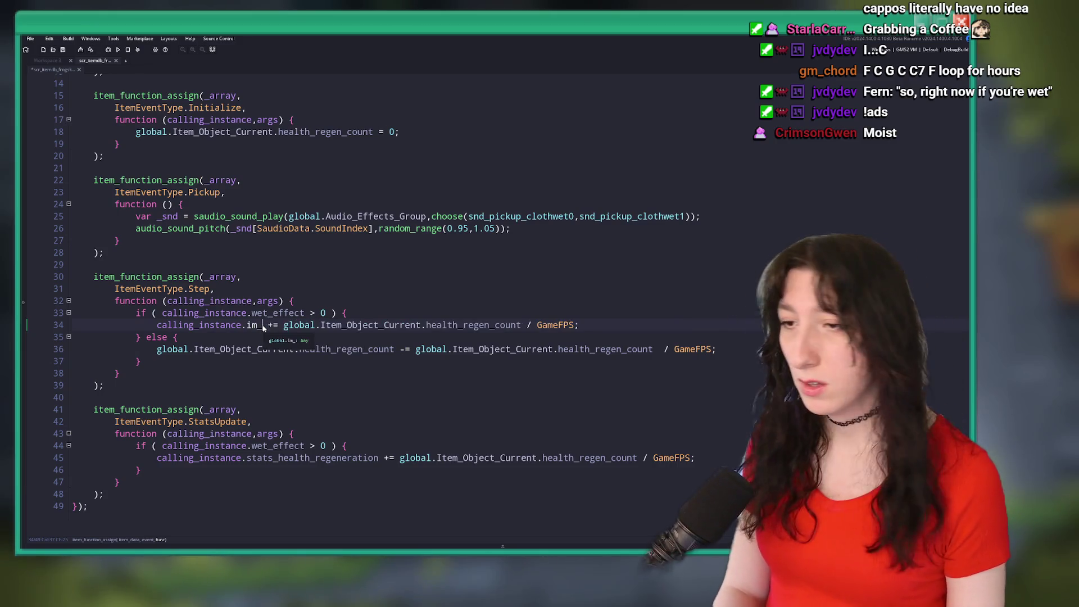
pyautogui.write('physical_r')
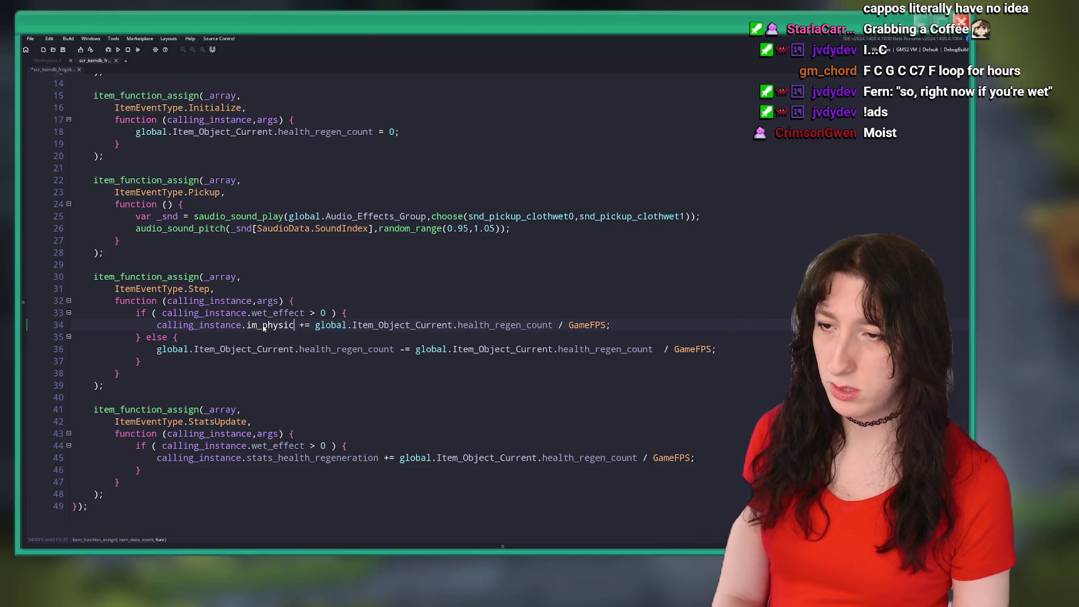
pyautogui.write('esiste')
pyautogui.write('ance')
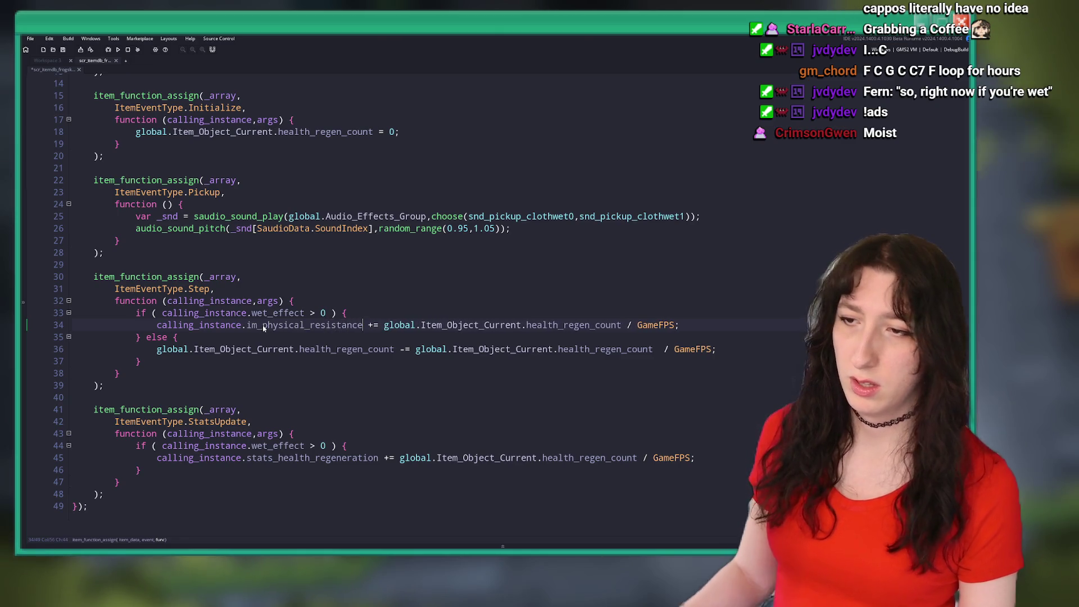
pyautogui.doubleClick(264, 326)
pyautogui.hotkey('ctrl', 'shift', 'f')
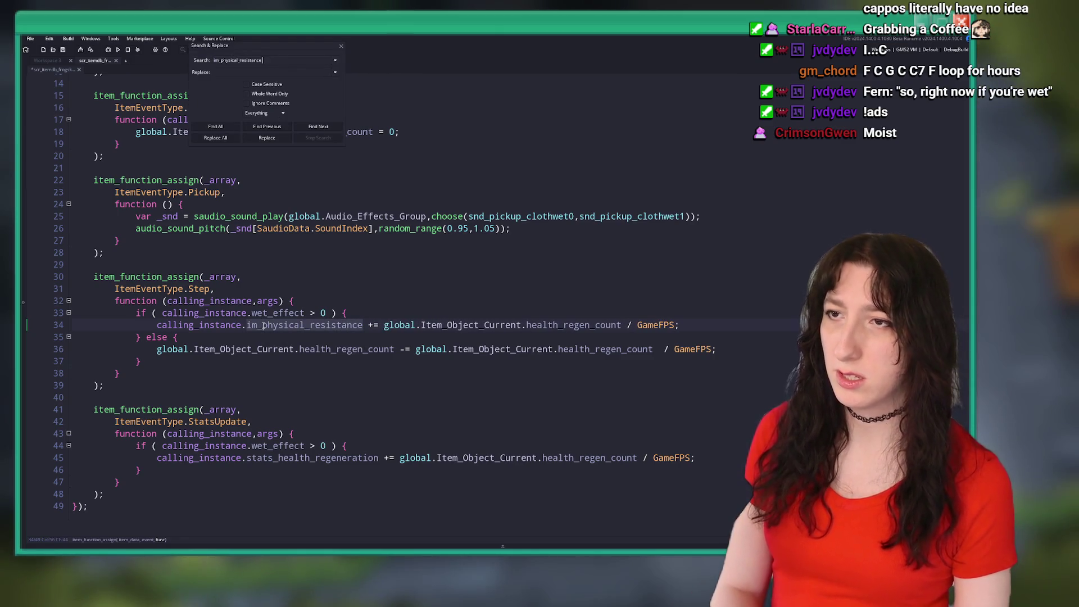
# Replace the wet bonus expression with another item's diminishing-returns formula found via project search.
pyautogui.press('Return')
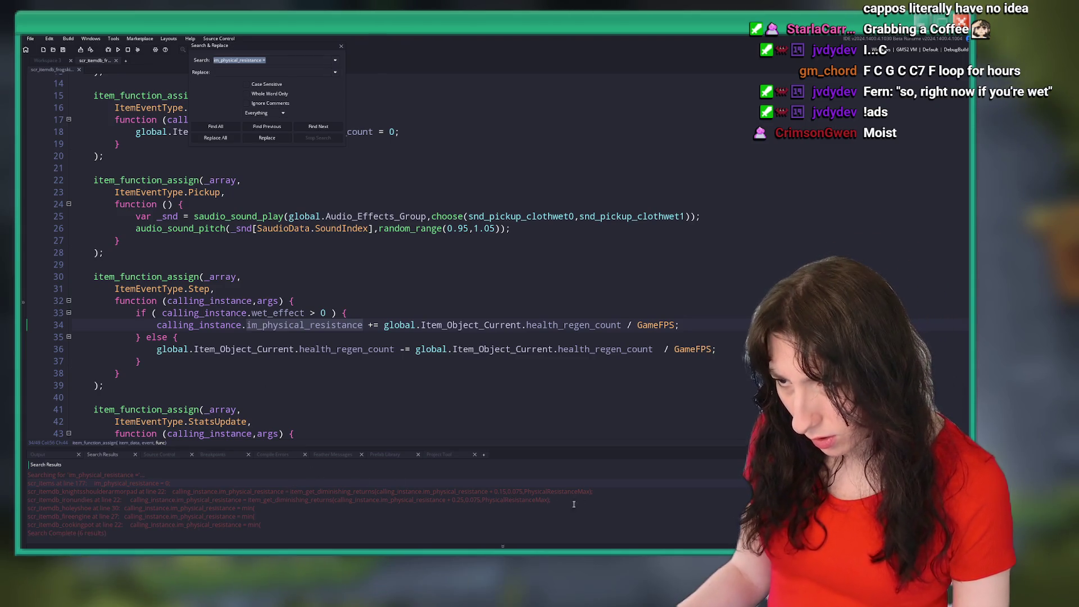
pyautogui.moveTo(606, 491); pyautogui.dragTo(291, 494)
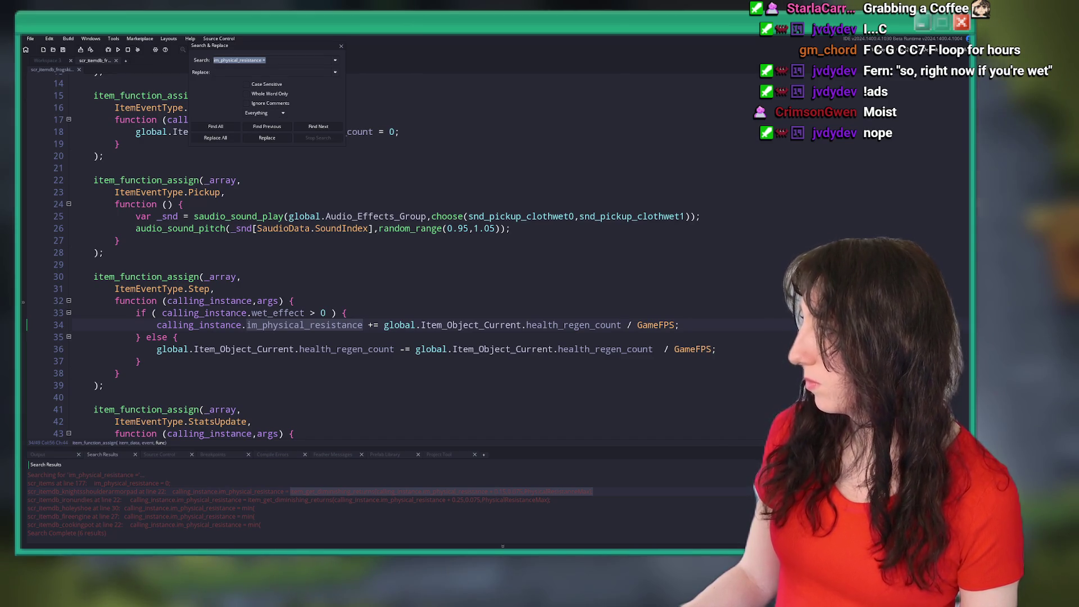
pyautogui.click(399, 325)
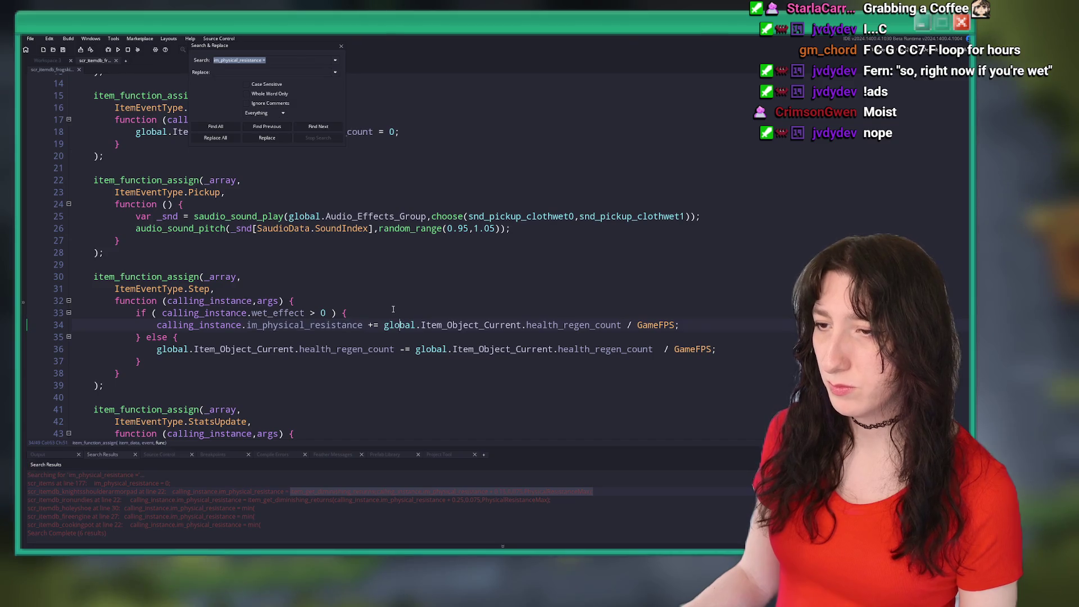
pyautogui.hotkey('ctrl', 'v')
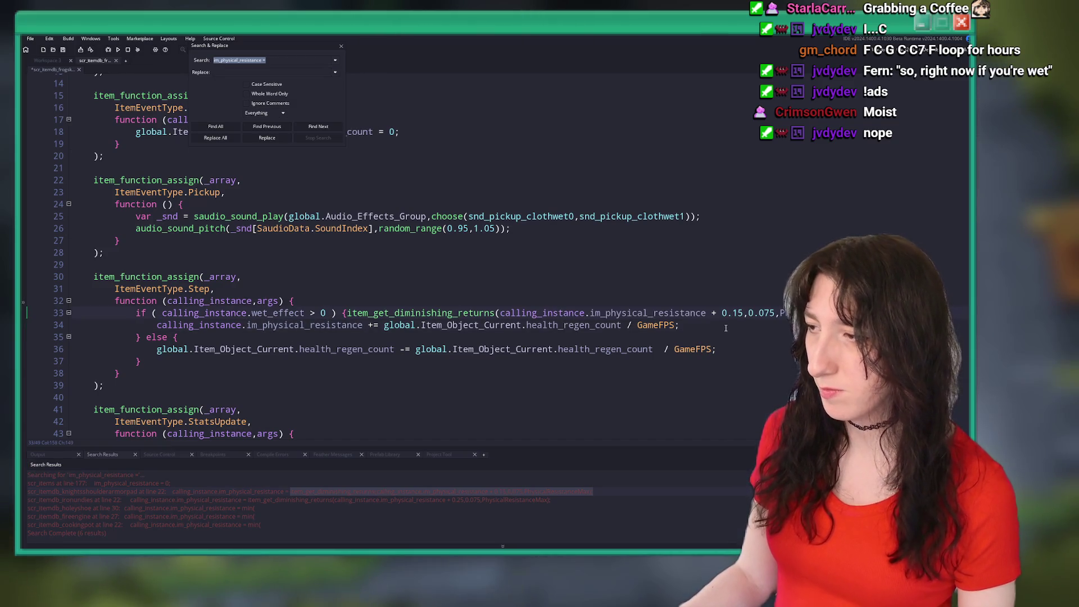
pyautogui.hotkey('ctrl', 'z')
pyautogui.click(381, 326)
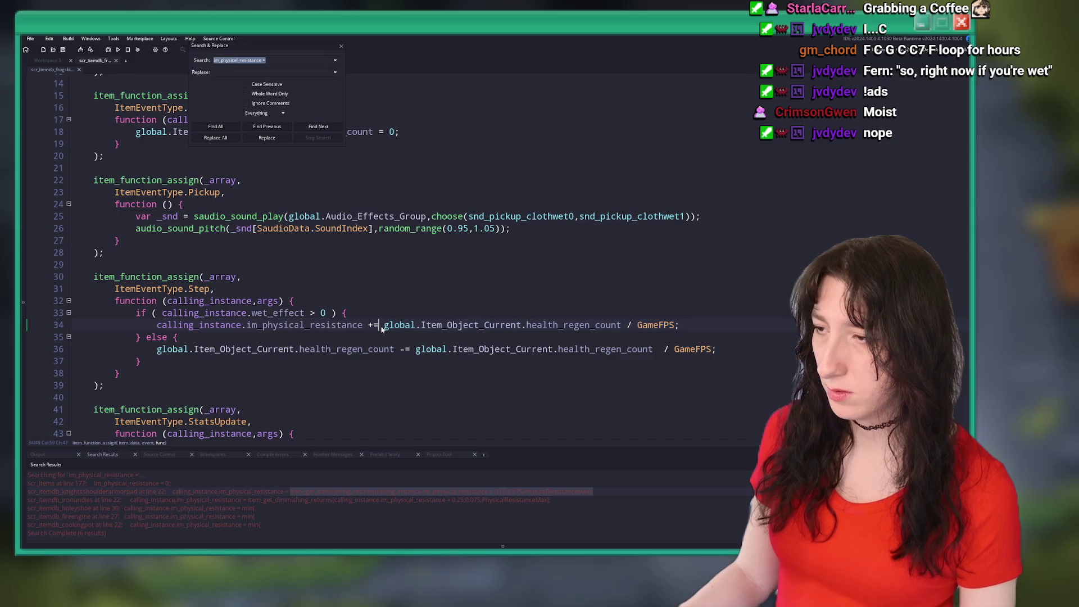
pyautogui.click(385, 331)
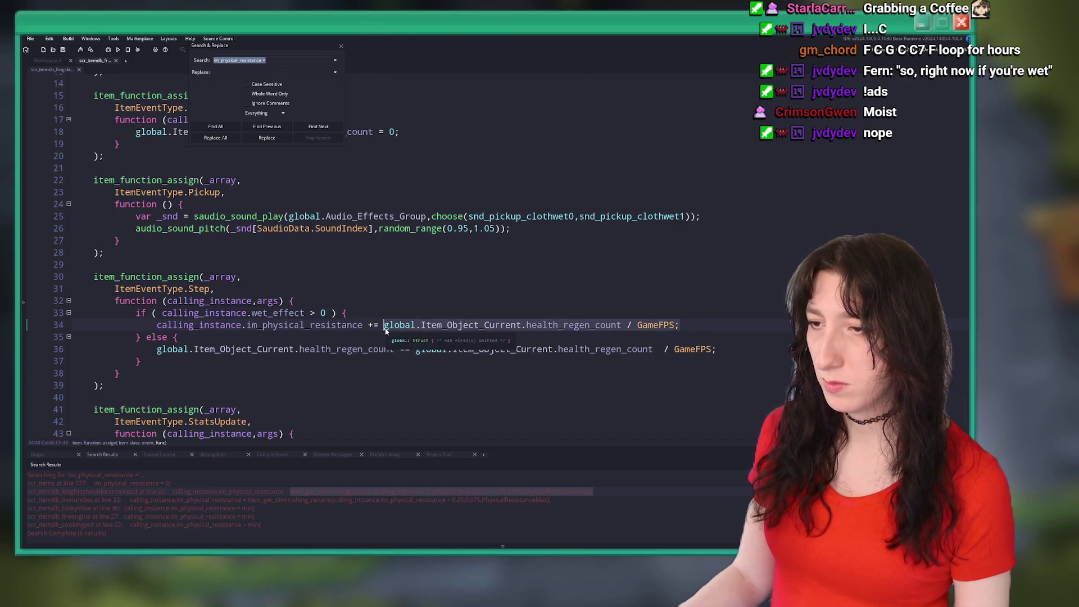
pyautogui.hotkey('shift', 'End')
pyautogui.hotkey('ctrl', 'v')
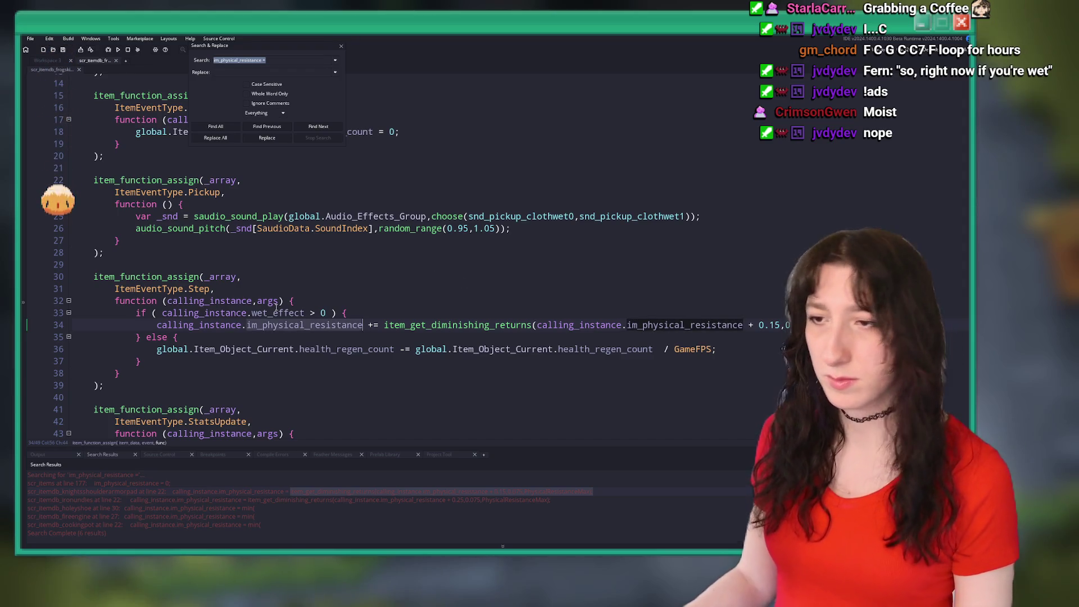
# Delete the else branch that drained regeneration when not wet.
pyautogui.click(403, 303)
pyautogui.press('Down')
pyautogui.press('Down')
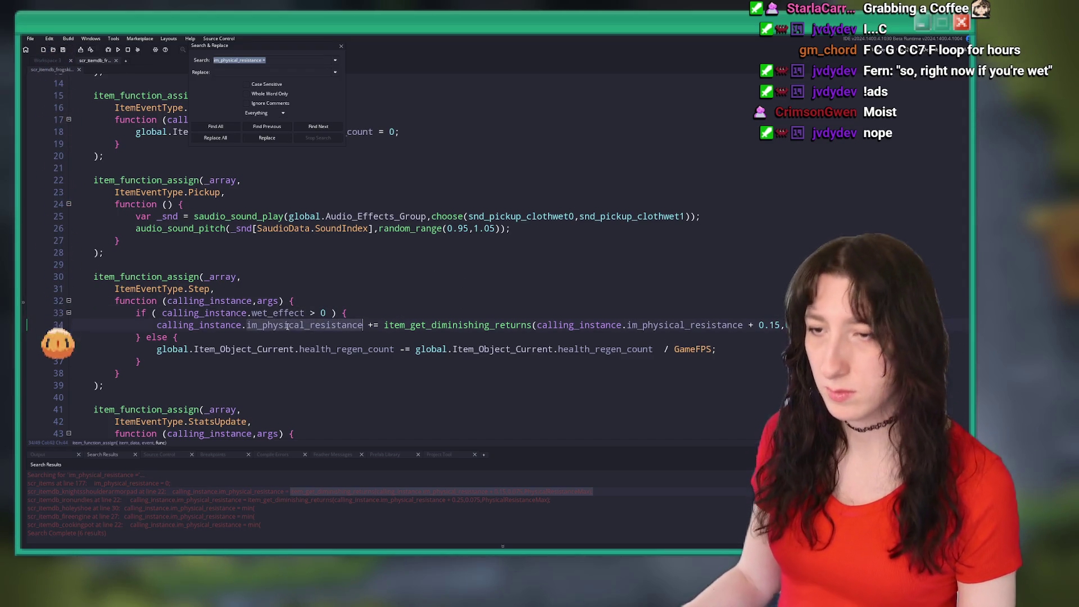
pyautogui.hotkey('ctrl', 'Right')
pyautogui.tripleClick(712, 346)
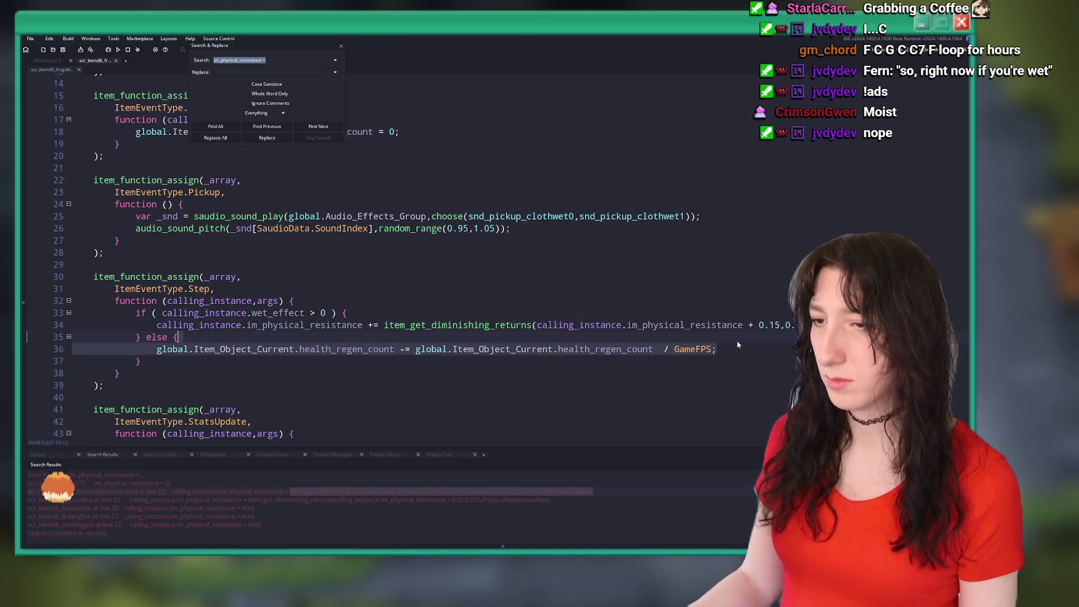
pyautogui.keyDown('shift'); pyautogui.click(215, 358); pyautogui.keyUp('shift')
pyautogui.moveTo(216, 358); pyautogui.dragTo(135, 336)
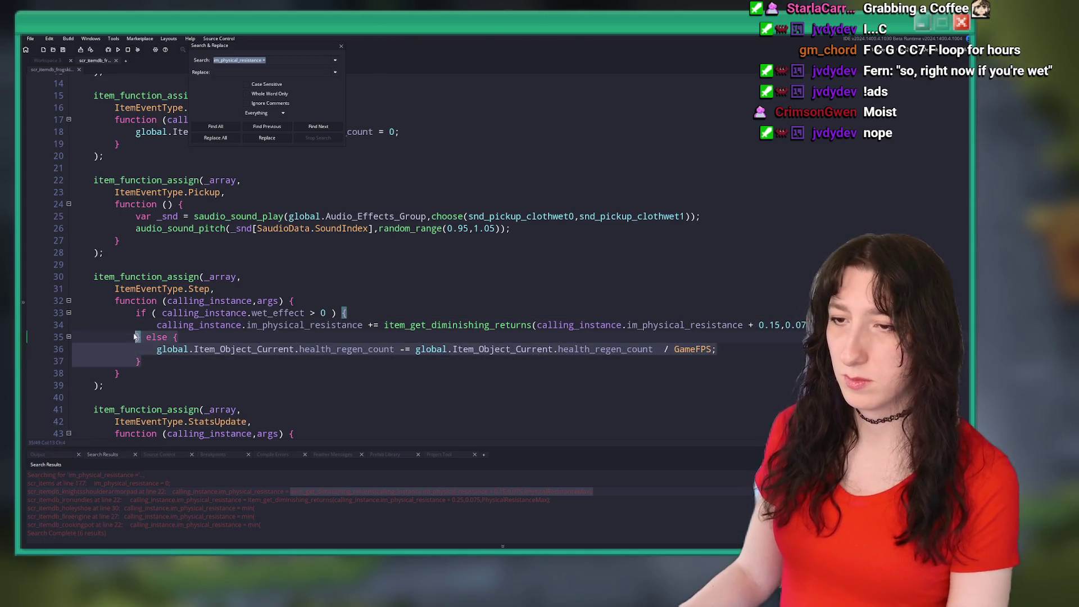
pyautogui.press('BackSpace')
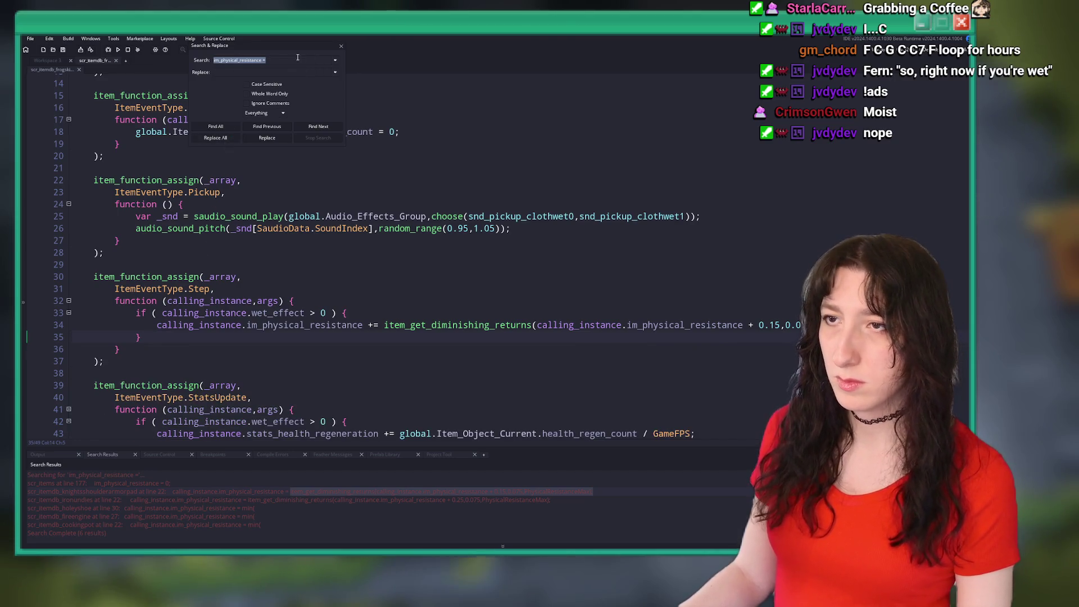
# Raise line 34's 0.15 resistance base value to 0.20 and check the limit argument.
pyautogui.click(340, 51)
pyautogui.click(780, 325)
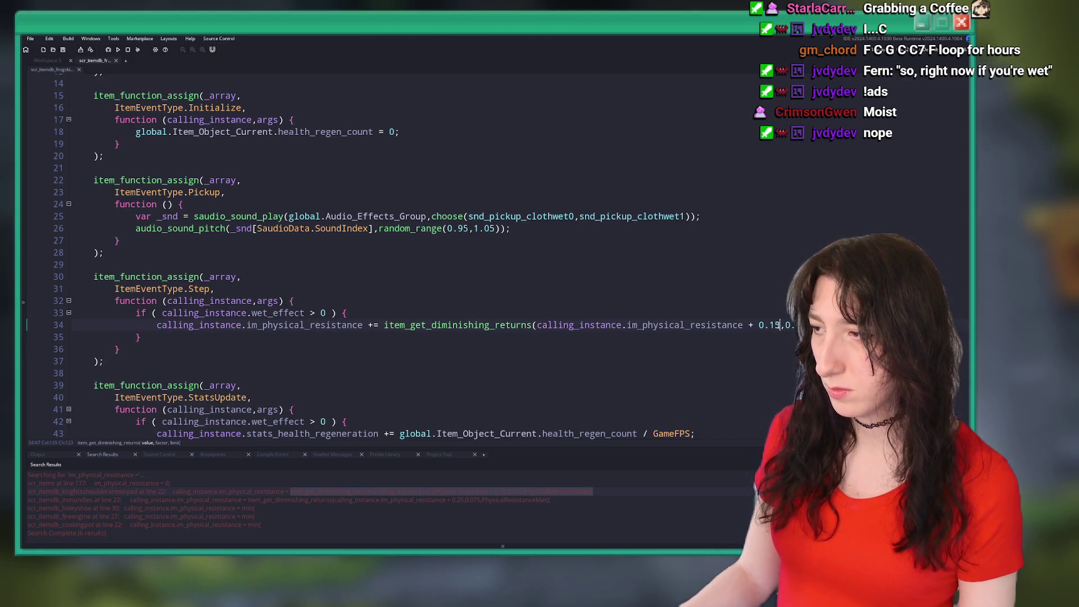
pyautogui.hotkey('shift', 'Right')
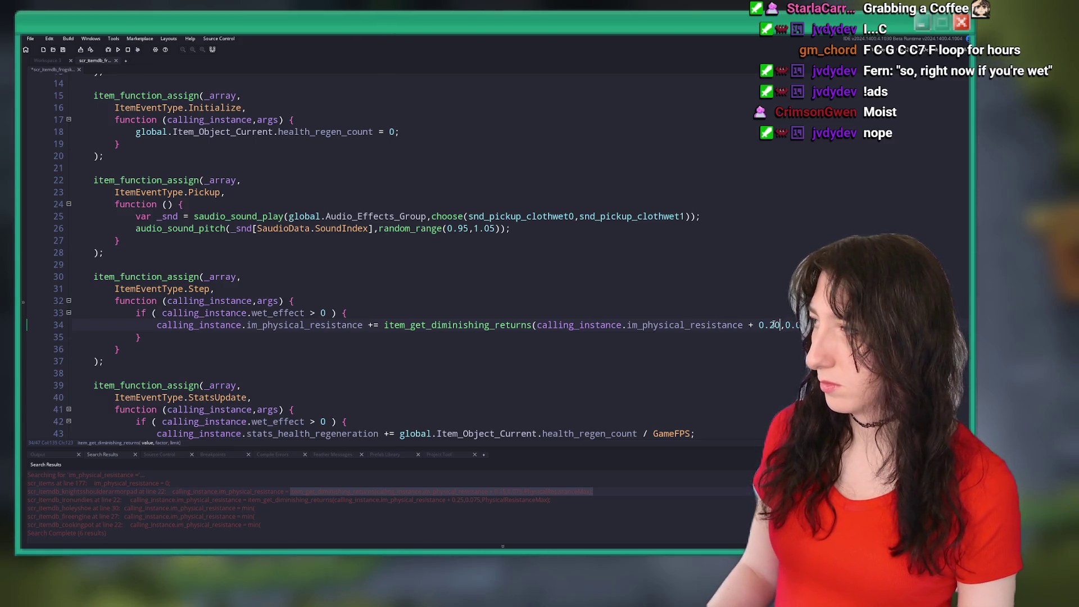
pyautogui.click(875, 325)
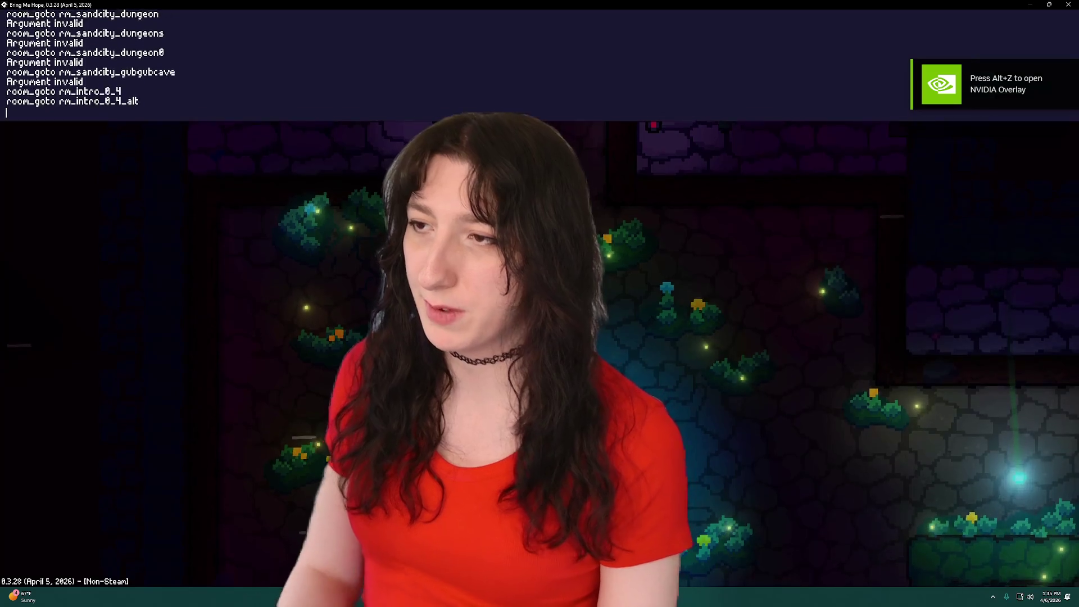
# Spawn Frog Skin with item_spawn "Frog Skin" and view its full description in the inventory.
pyautogui.write('item_spawn "Frog Skin"')
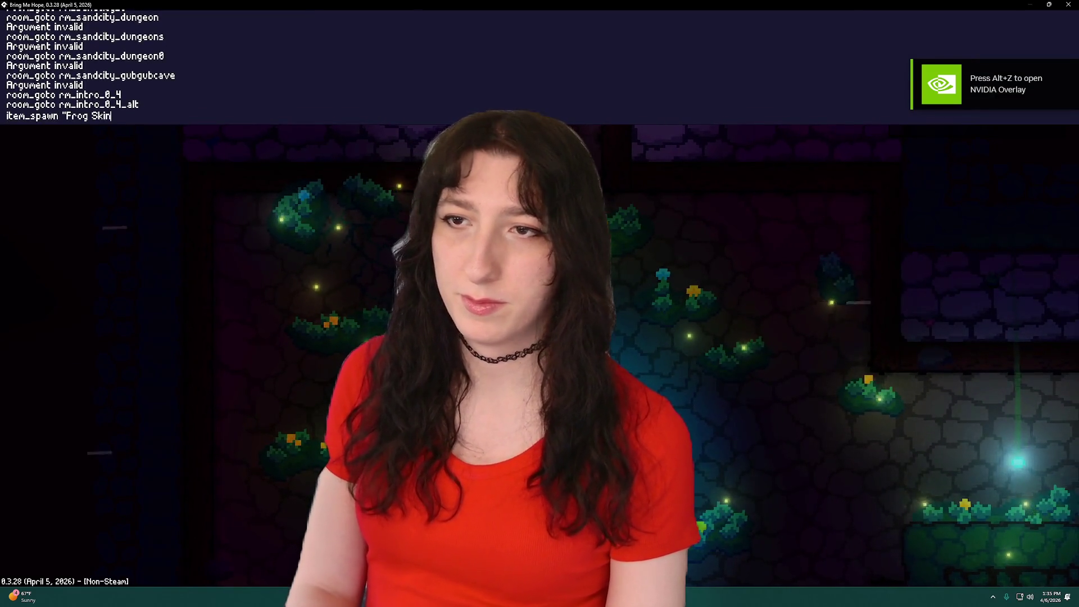
pyautogui.press('Return')
pyautogui.press('i')
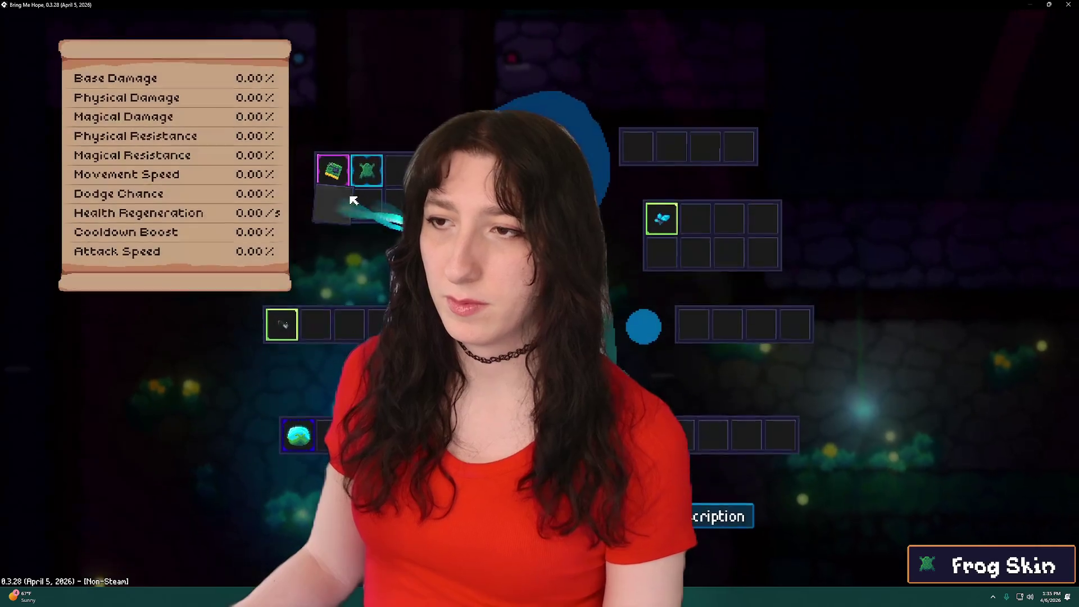
pyautogui.moveTo(359, 182)
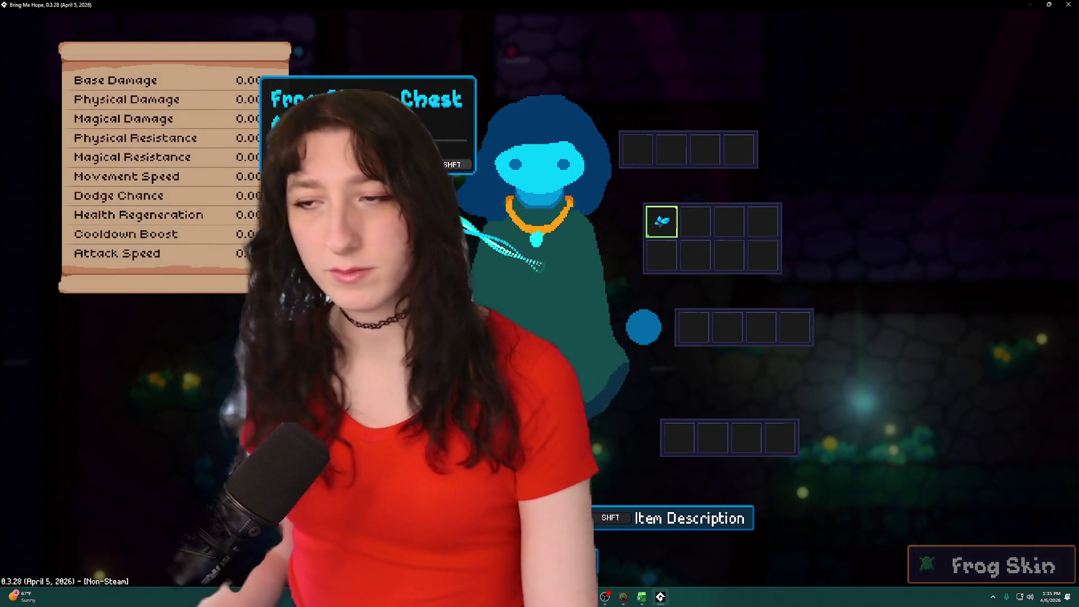
pyautogui.press('shift')
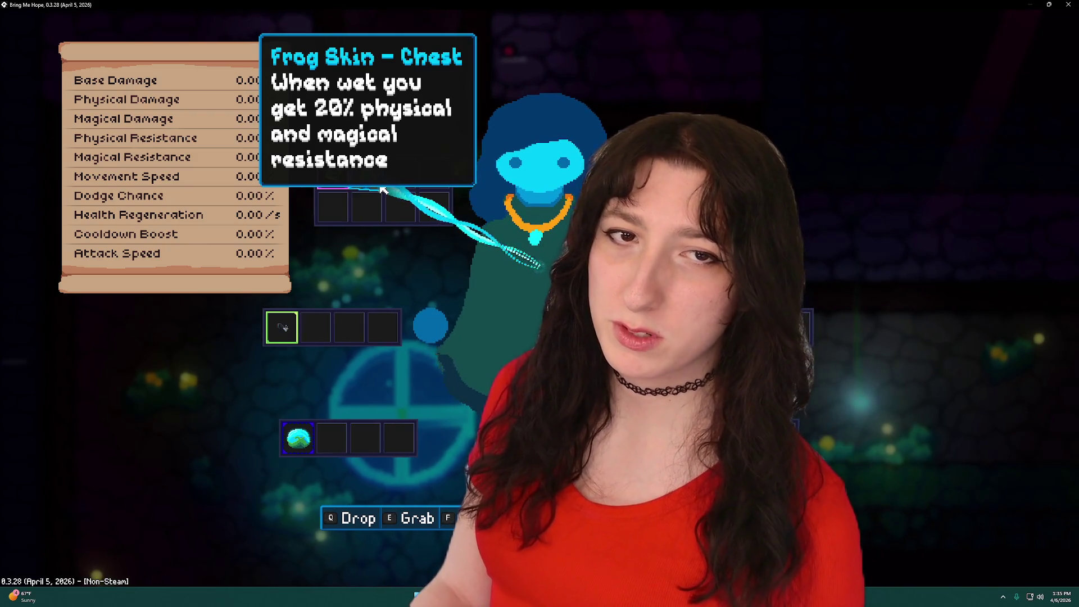
pyautogui.press('shift')
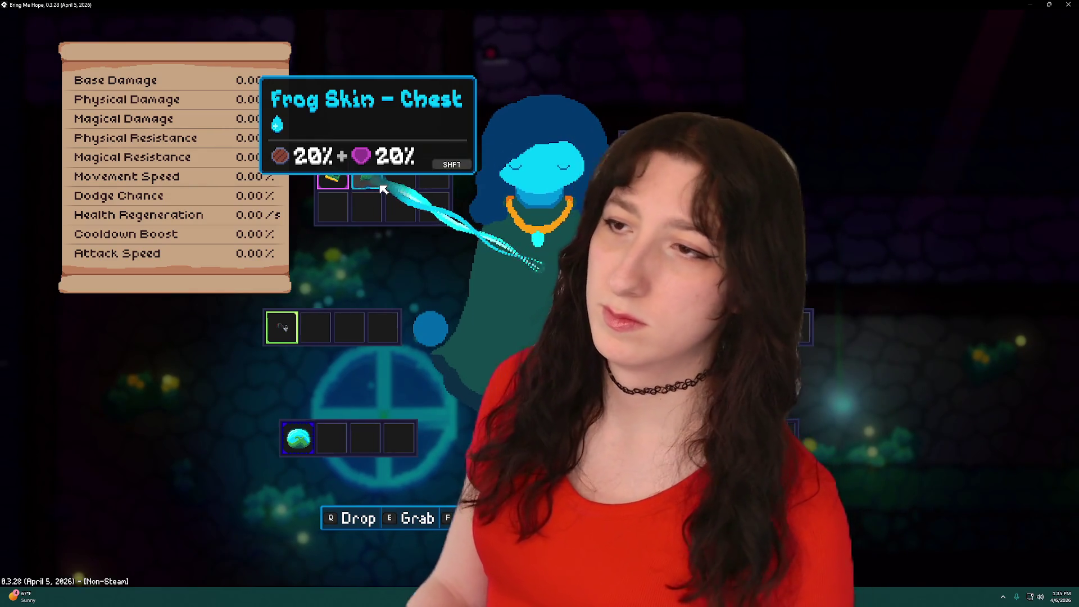
pyautogui.press('Tab')
# Spawn a Water Bubble with item_spawn "Water Bubble" and pick it up.
pyautogui.press('`')
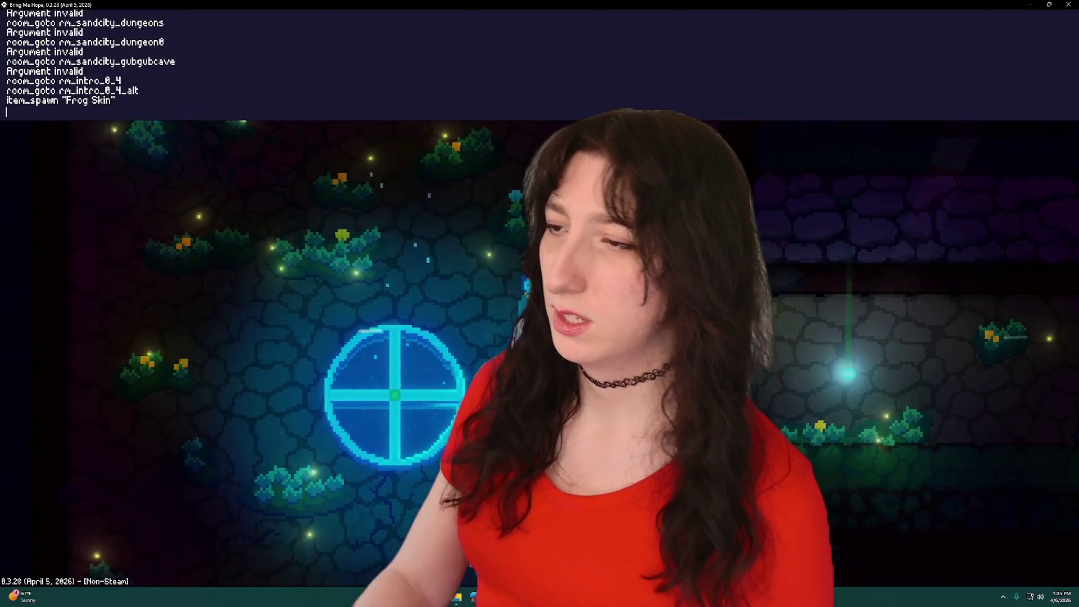
pyautogui.write('item_spawn "Water Bubble"')
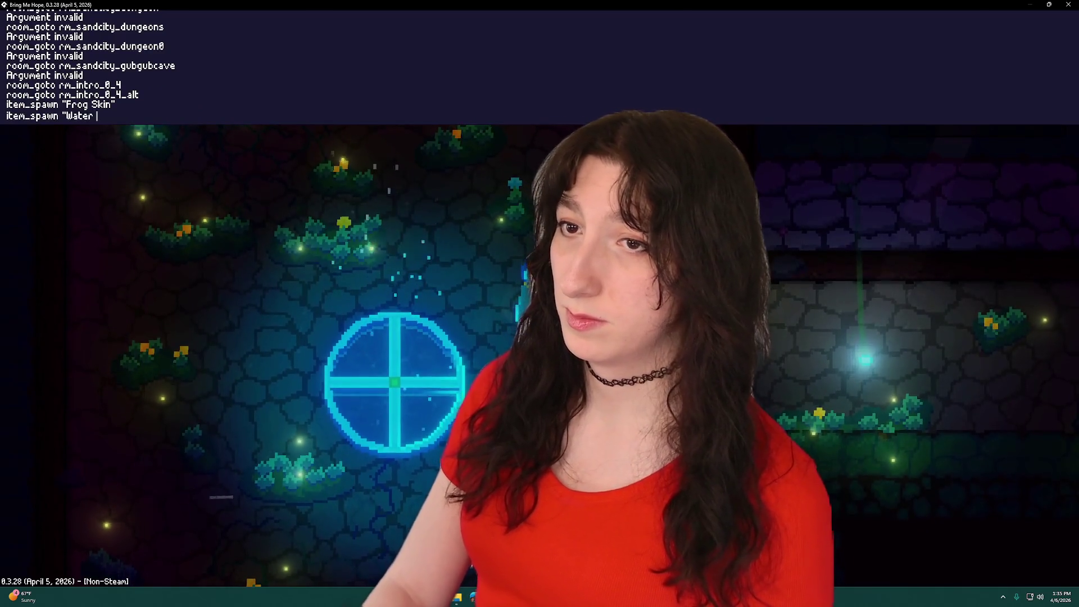
pyautogui.press('Return')
pyautogui.press('`')
pyautogui.press('d')
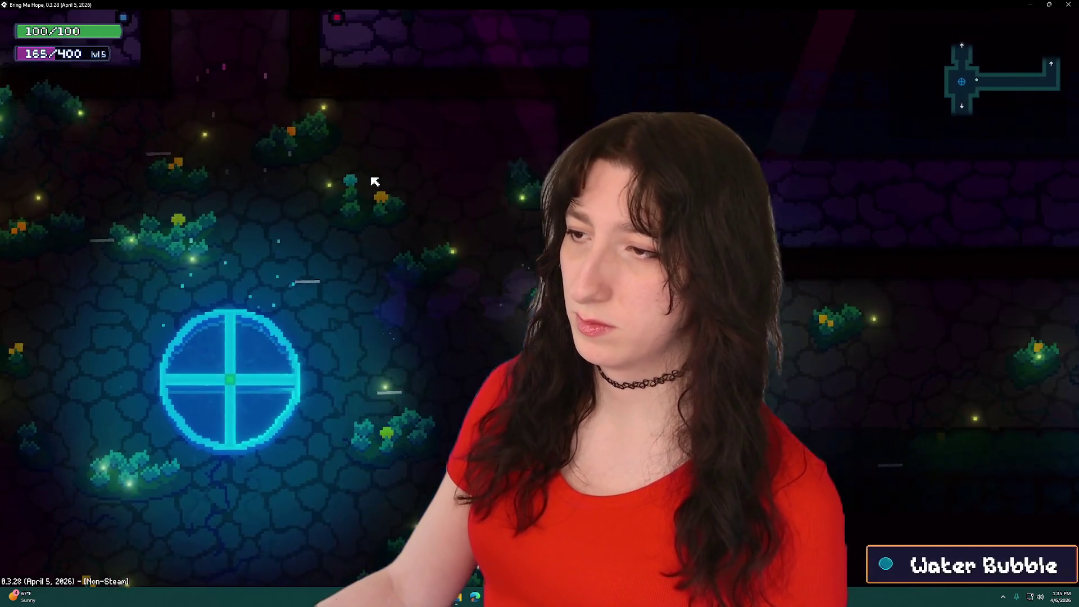
pyautogui.press('Tab')
pyautogui.press('Tab')
# Walk around checking inventory resistances while wet, then quit to the main menu.
pyautogui.press('d')
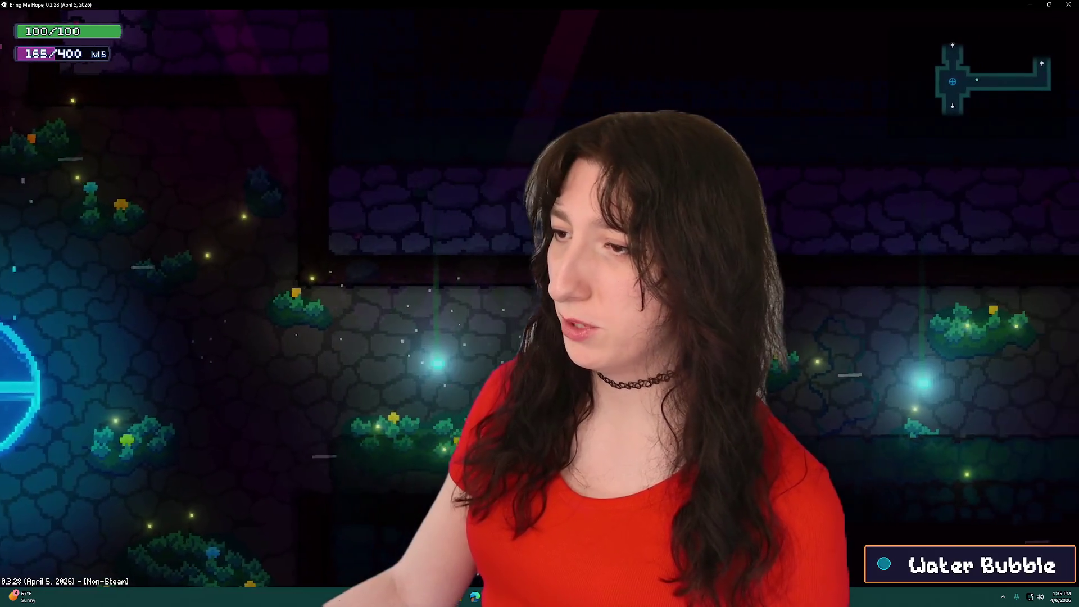
pyautogui.press('a')
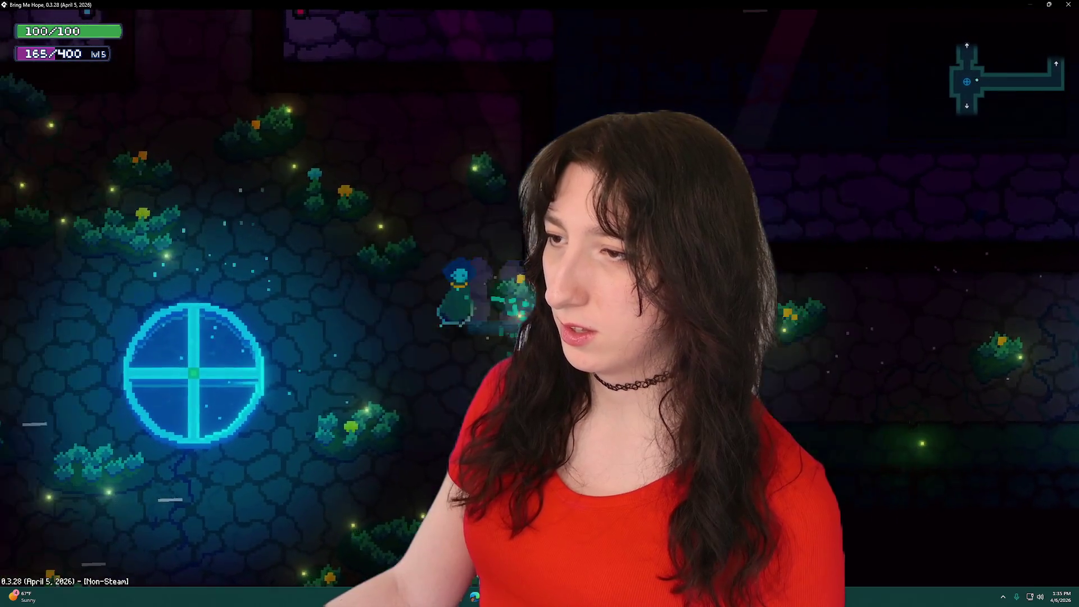
pyautogui.press('d')
pyautogui.press('Tab')
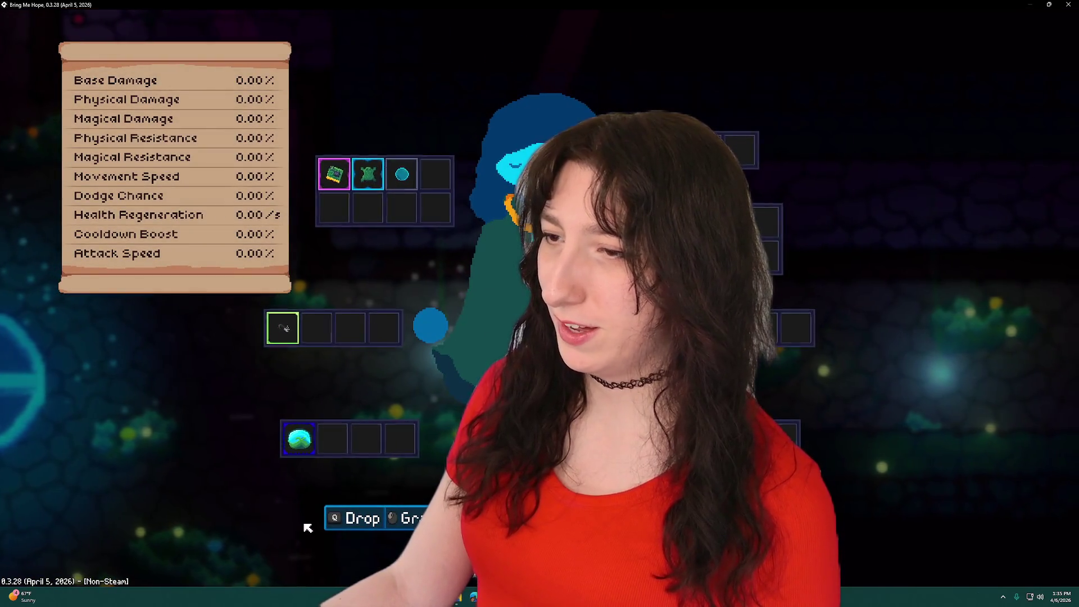
pyautogui.press('Tab')
pyautogui.press('d')
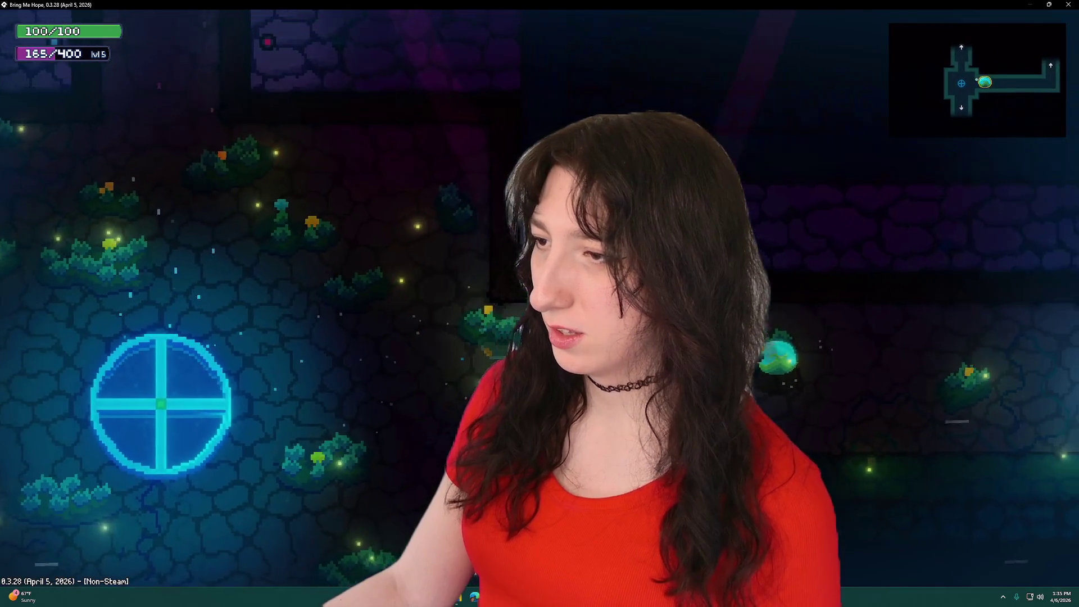
pyautogui.press('Tab')
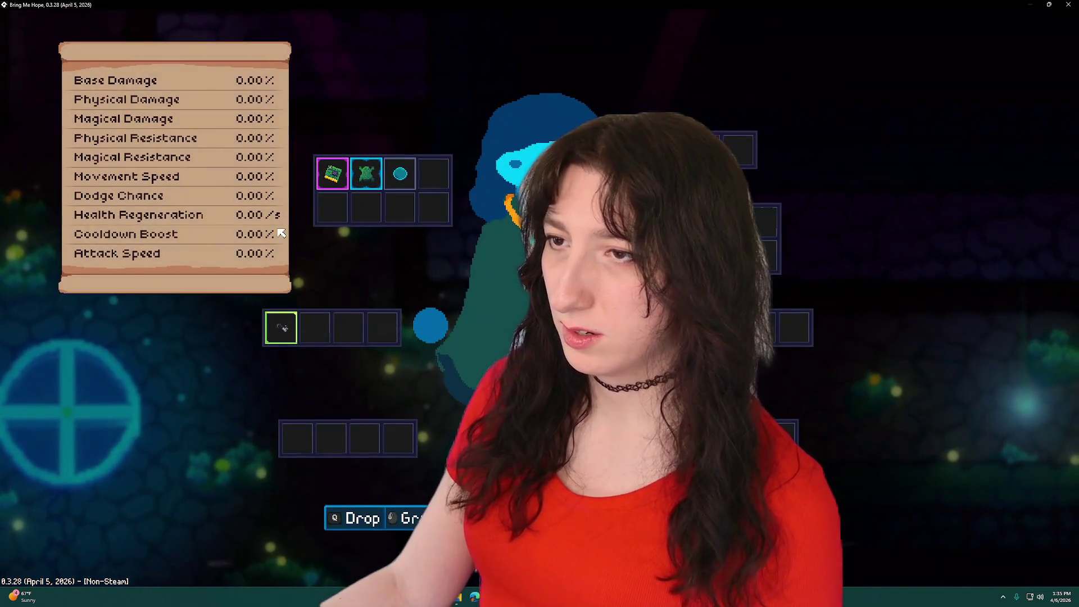
pyautogui.press('Tab')
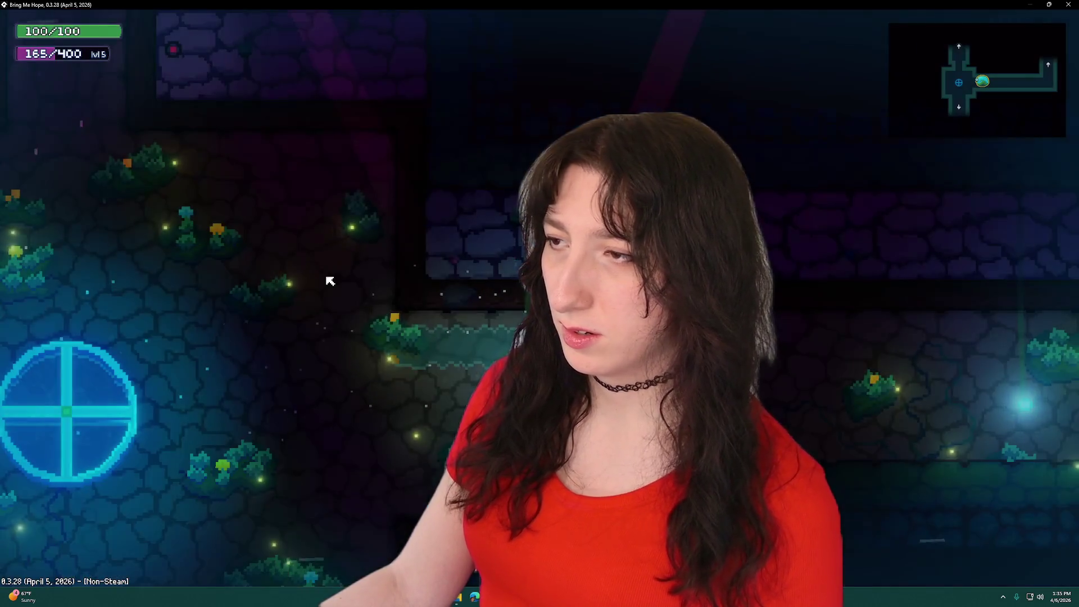
pyautogui.press('d')
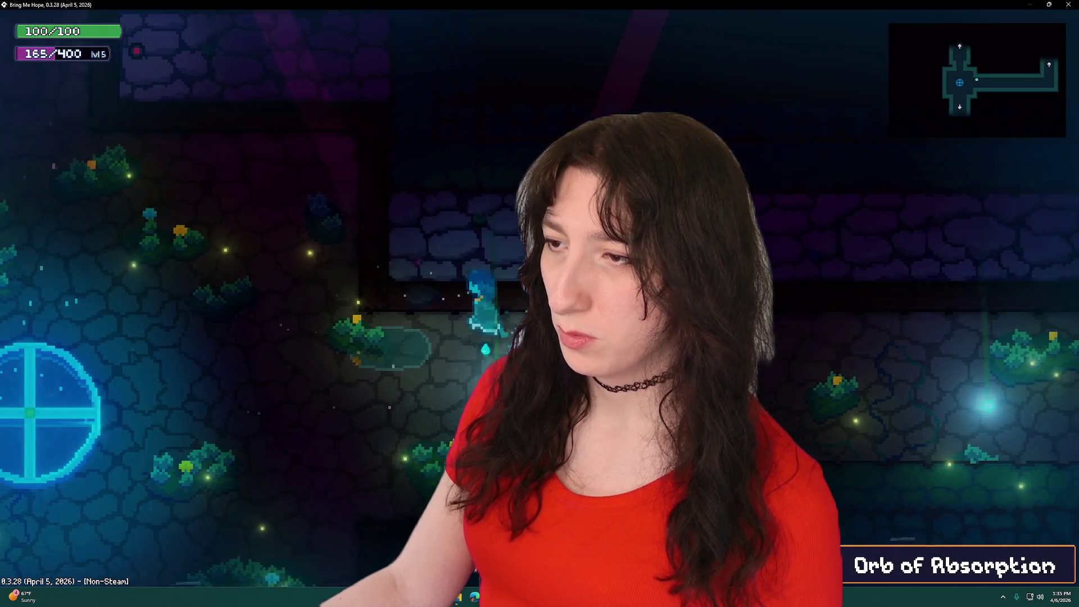
pyautogui.press('a')
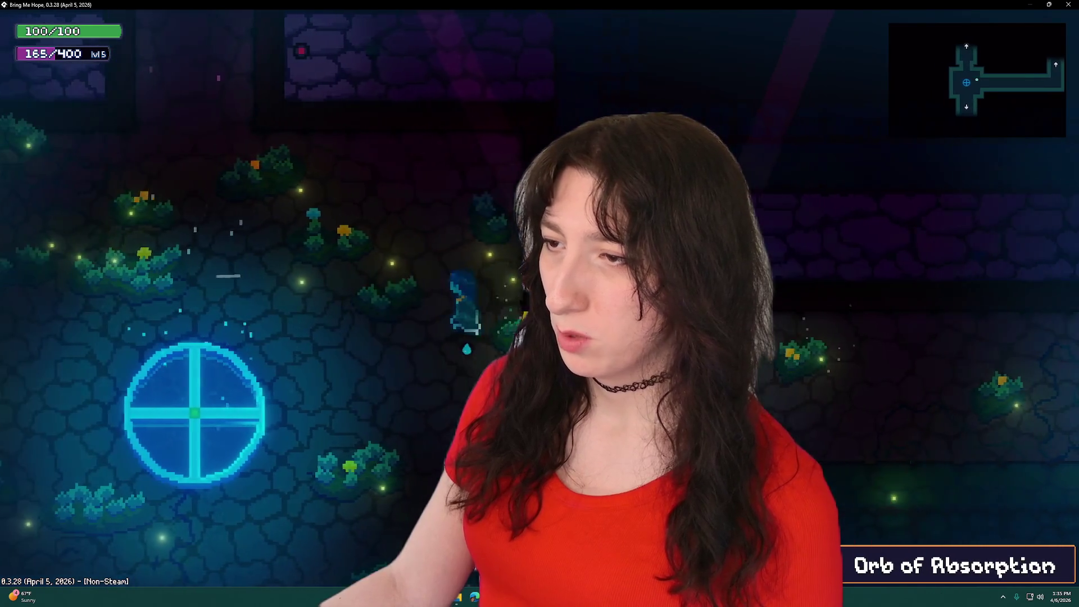
pyautogui.press('Tab')
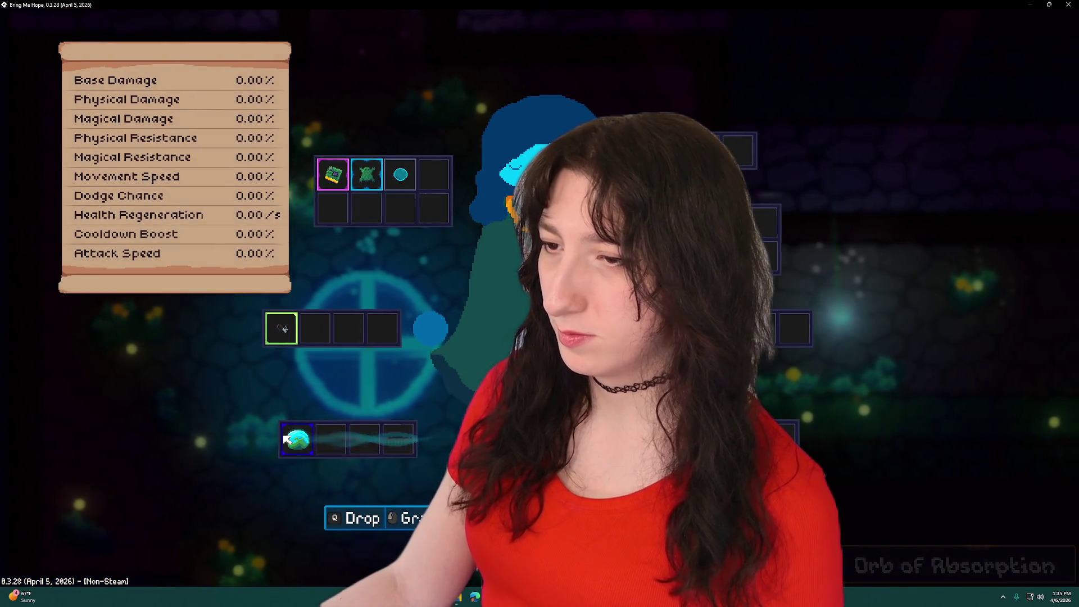
pyautogui.press('Tab')
pyautogui.press('a')
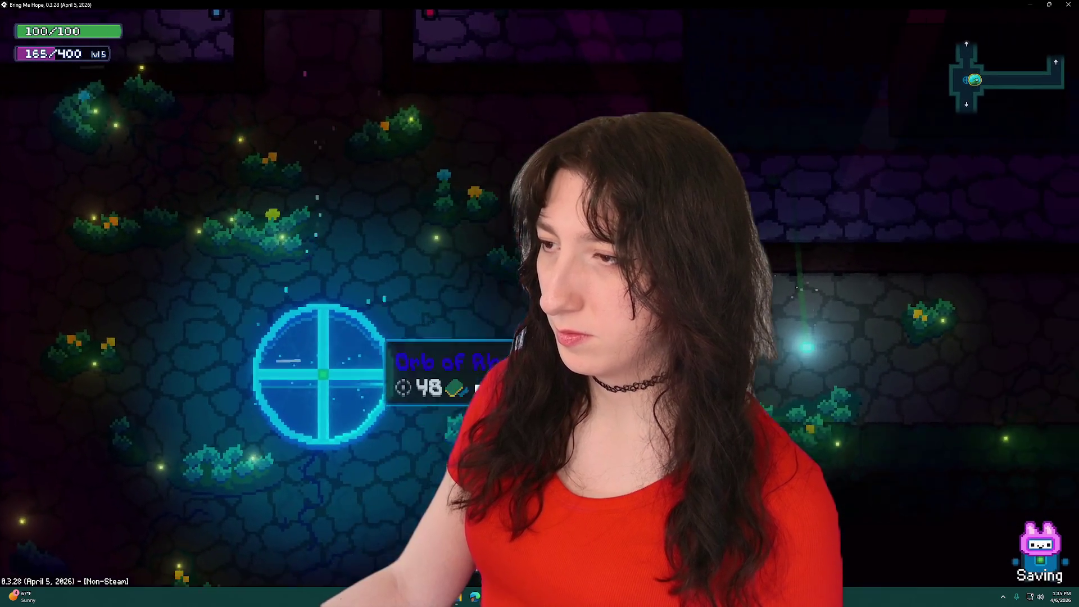
pyautogui.press('Escape')
pyautogui.click(176, 447)
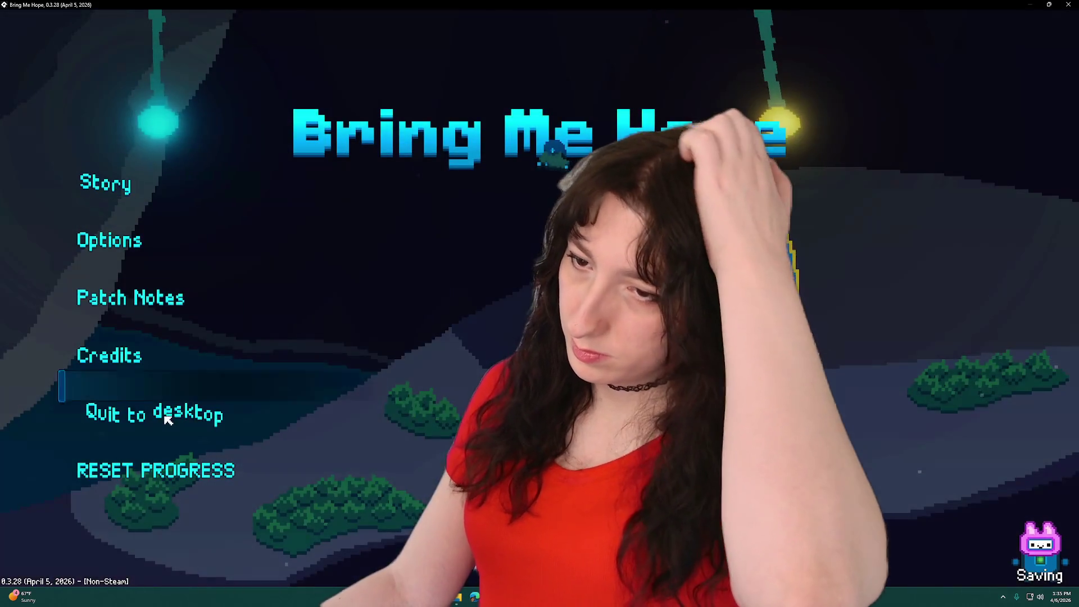
# Close the game and add a stats_physical_resistance copy of the line 34 resistance code.
pyautogui.click(157, 410)
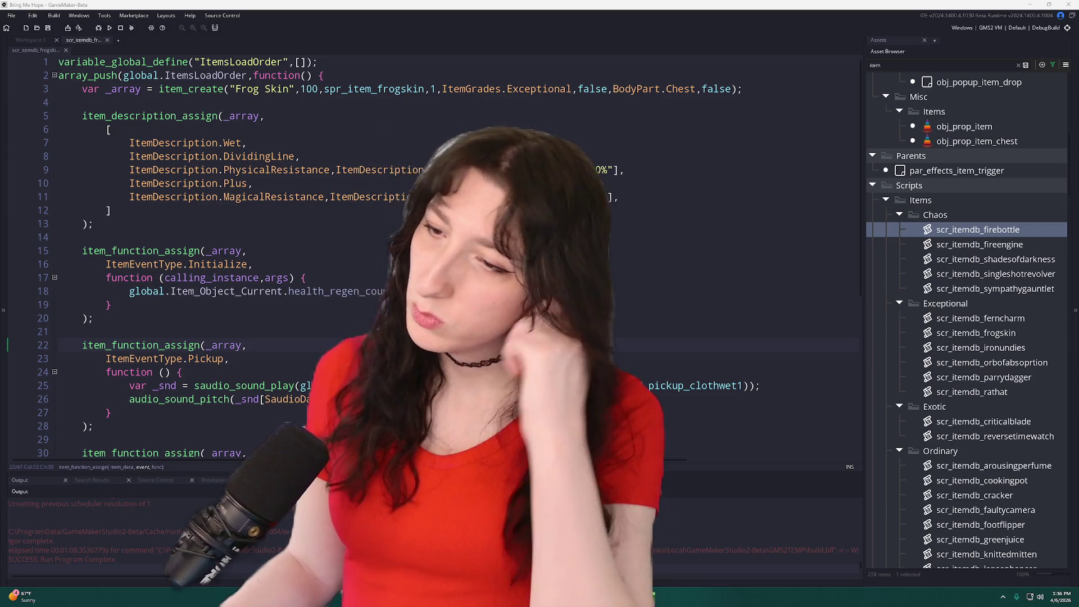
pyautogui.scroll(-4, 450, 253)
pyautogui.click(453, 372)
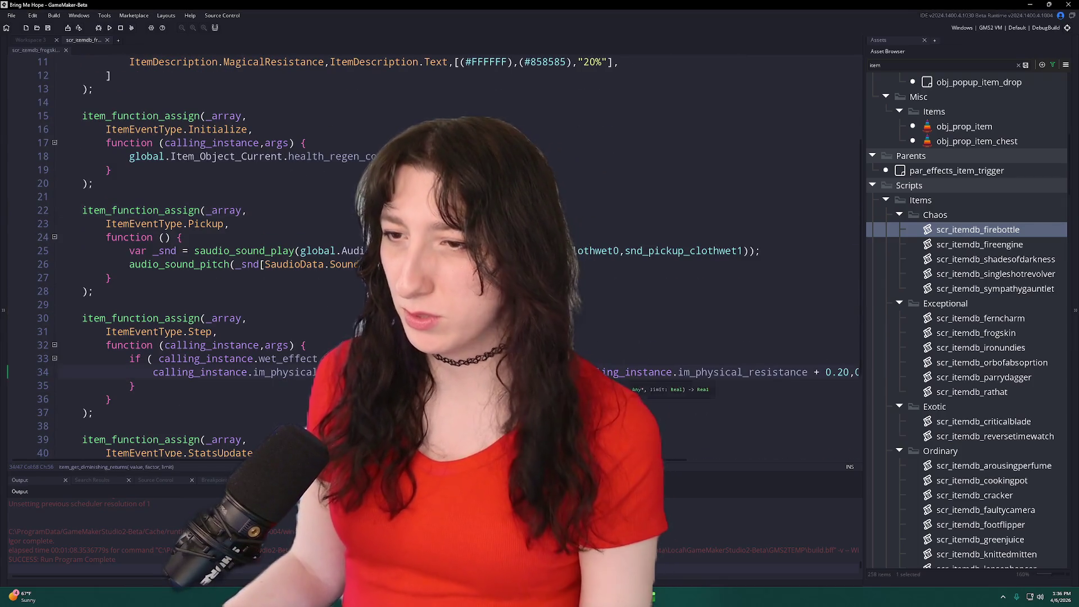
pyautogui.hotkey('ctrl', 'd')
pyautogui.click(166, 385)
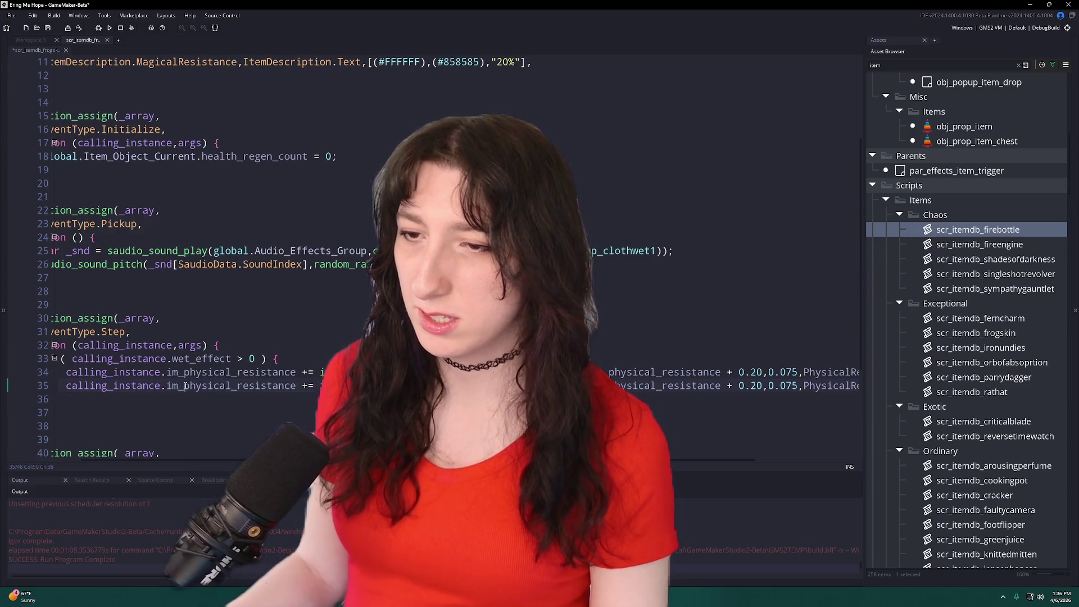
pyautogui.press('Delete')
pyautogui.press('Delete')
pyautogui.write('stats')
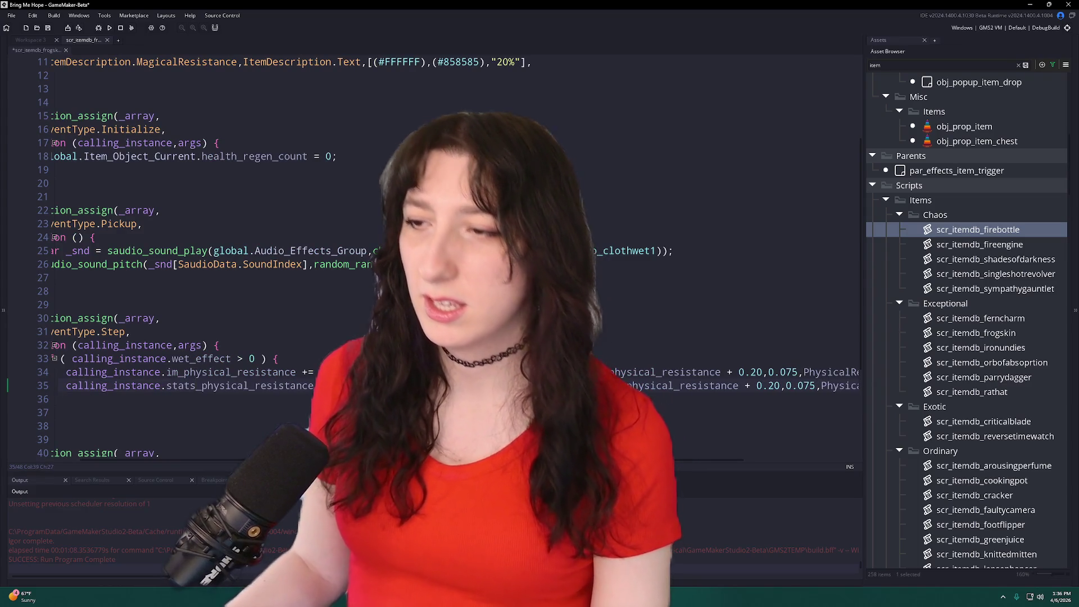
pyautogui.hscroll(-2, 216, 398)
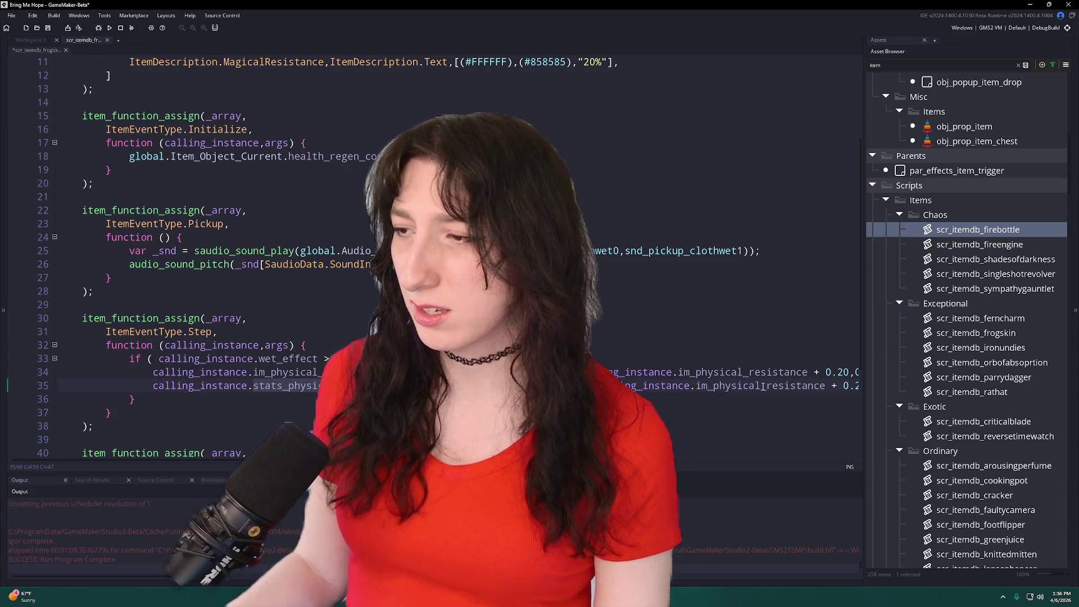
pyautogui.click(825, 386)
pyautogui.hscroll(3, 770, 390)
pyautogui.click(774, 387)
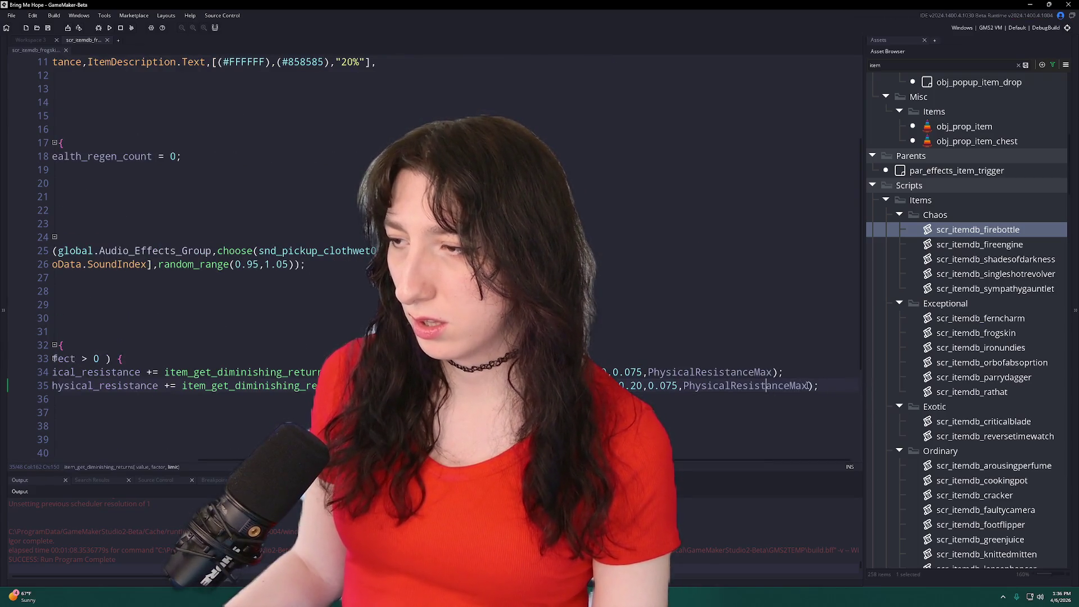
# Duplicate both resistance lines and rename the copies to im_magical and stats_magical.
pyautogui.hotkey('shift', 'Up')
pyautogui.hotkey('ctrl', 'd')
pyautogui.press('Home')
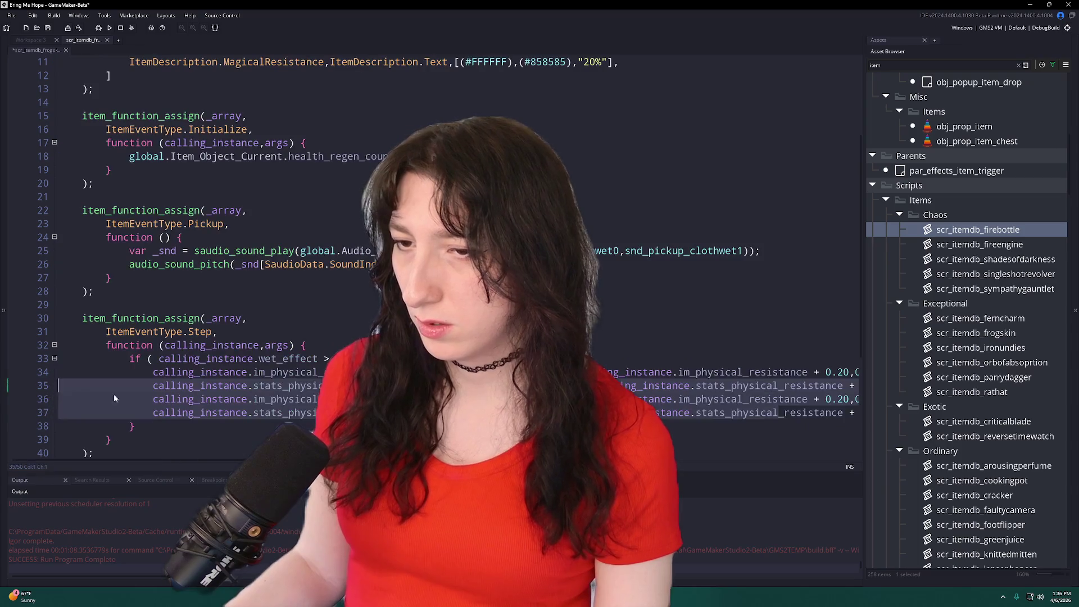
pyautogui.click(282, 400)
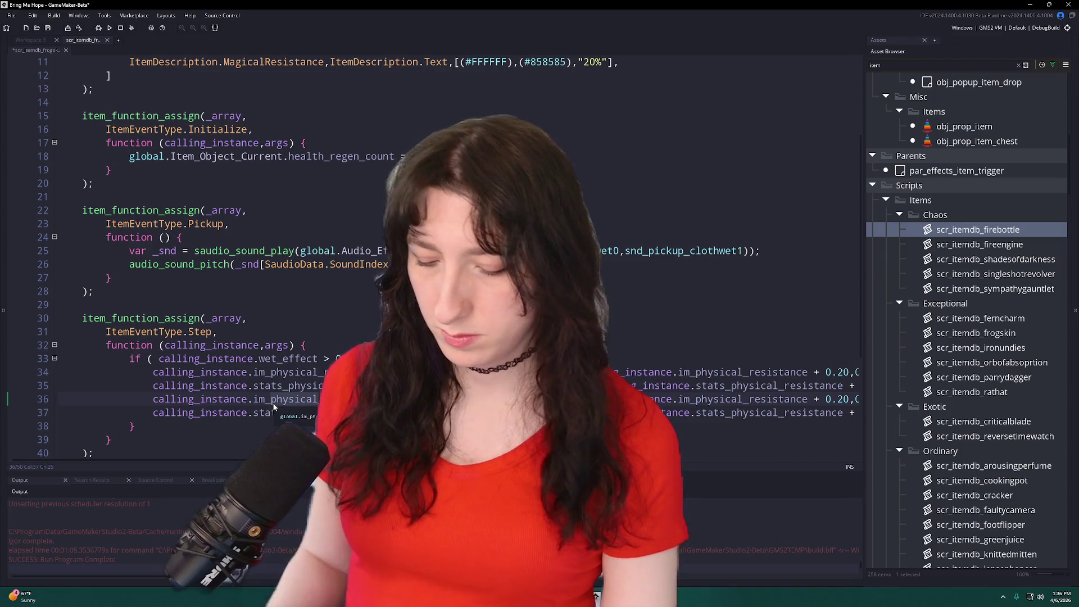
pyautogui.press('BackSpace')
pyautogui.press('BackSpace')
pyautogui.press('Delete')
pyautogui.press('Delete')
pyautogui.press('Delete')
pyautogui.write('magical')
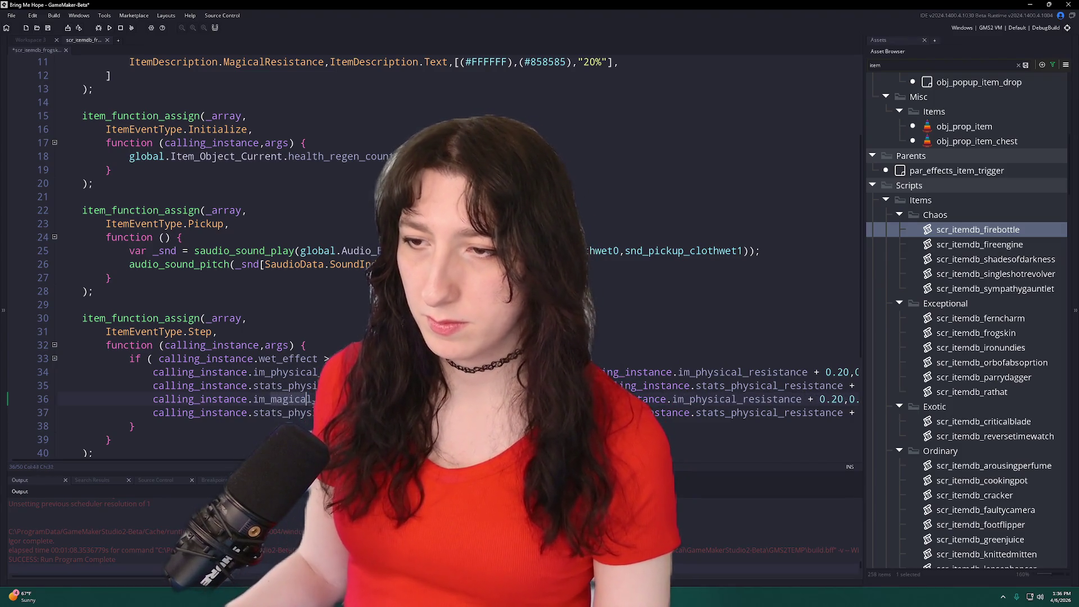
pyautogui.click(288, 415)
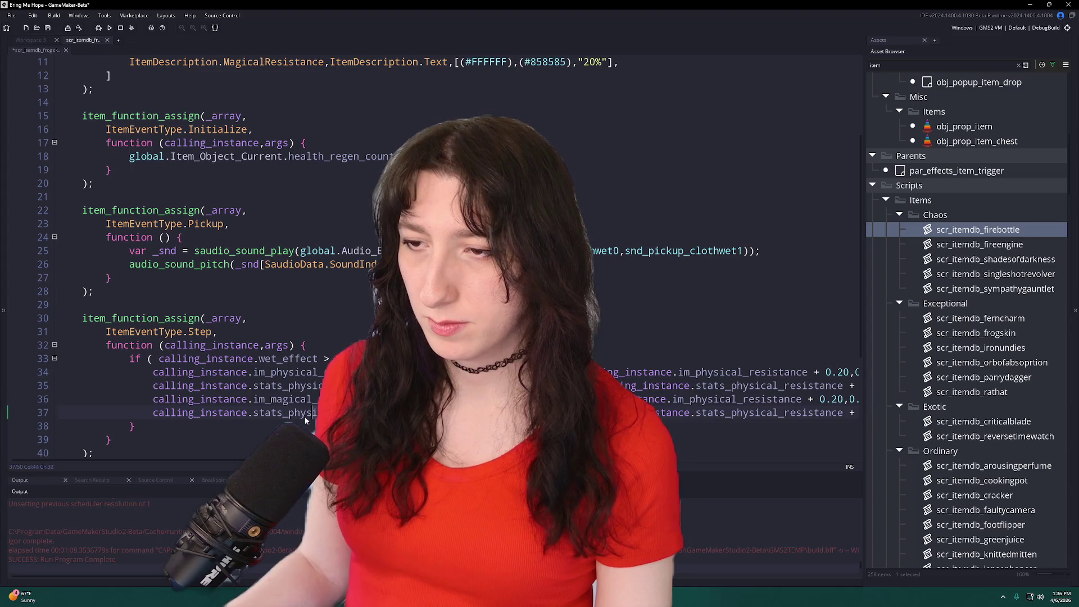
pyautogui.press('Delete')
pyautogui.press('Delete')
pyautogui.press('Delete')
pyautogui.write('magical')
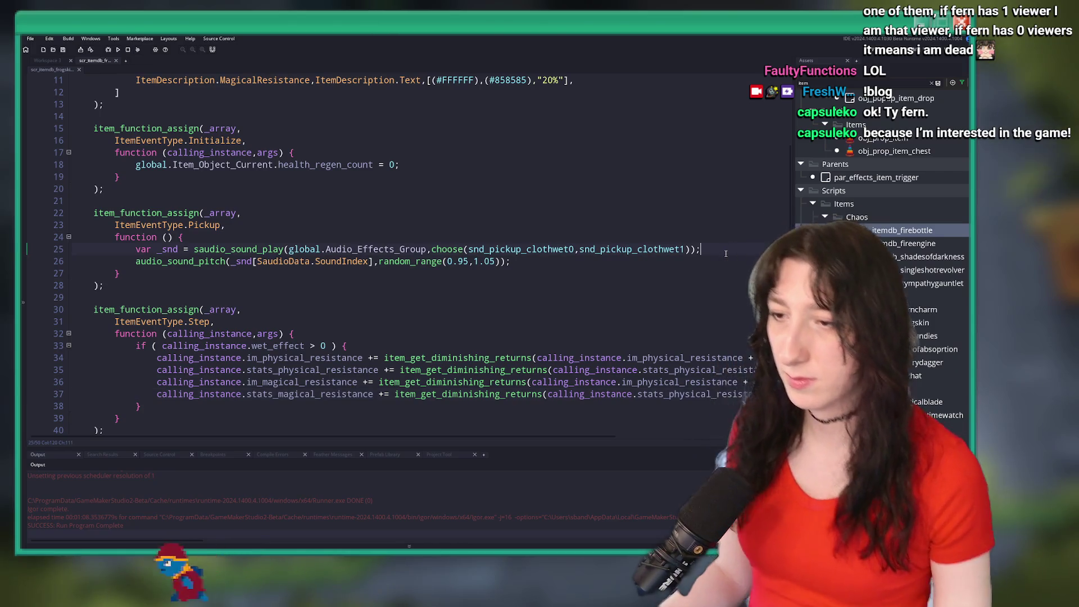
# Place the caret at the ends of lines 25 and 27 in the Frog Skin script.
pyautogui.scroll(-2, 394, 253)
pyautogui.click(701, 188)
pyautogui.scroll(-2, 436, 148)
pyautogui.click(436, 149)
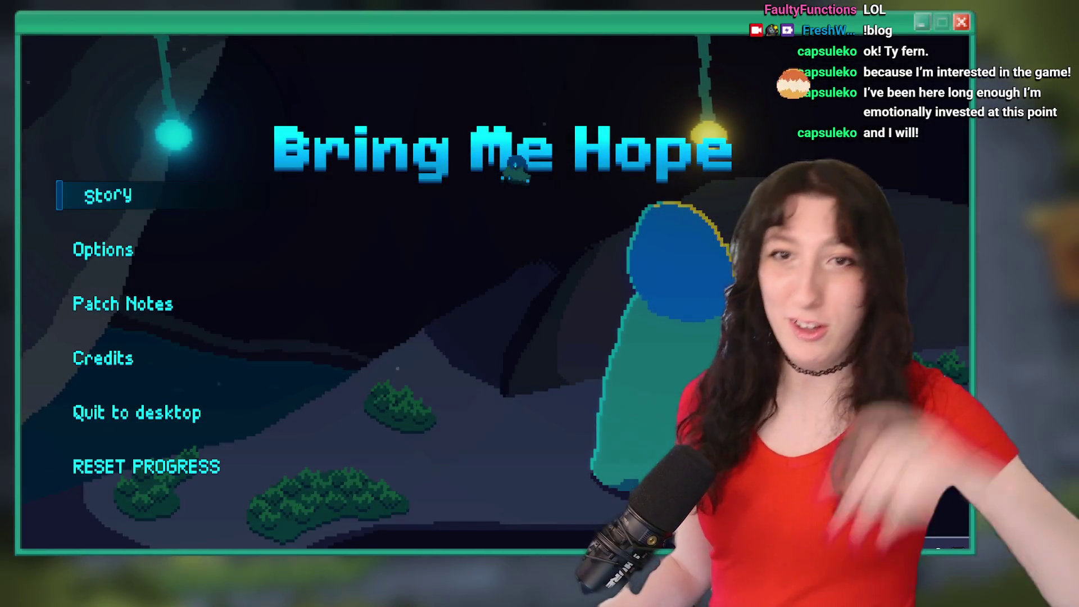
# Start a Story run and spawn the Frog Skin item through the debug console.
pyautogui.click(115, 203)
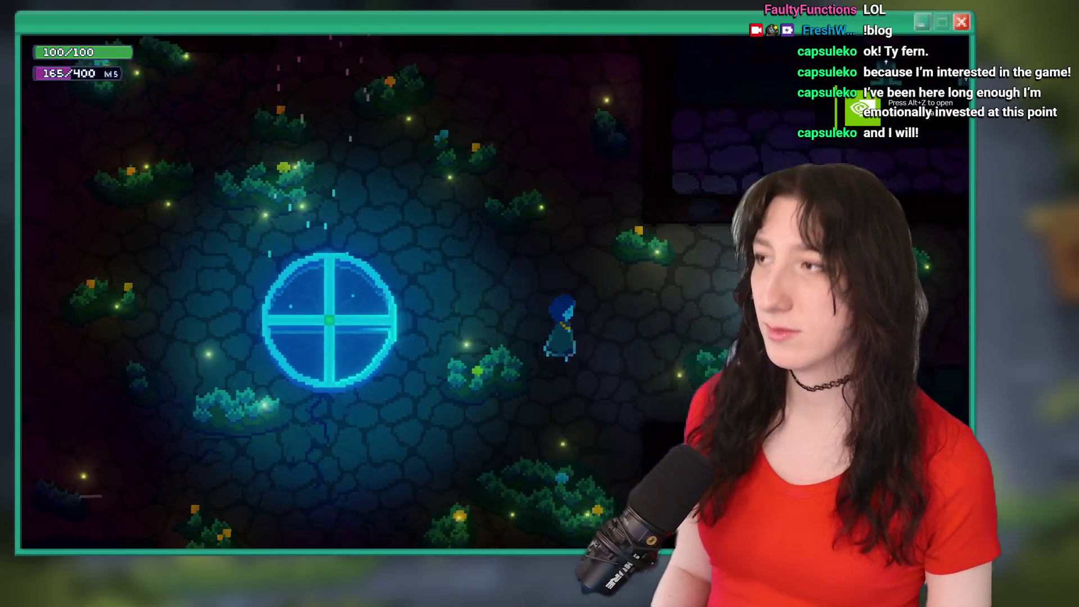
pyautogui.press('Tab')
pyautogui.press('Tab')
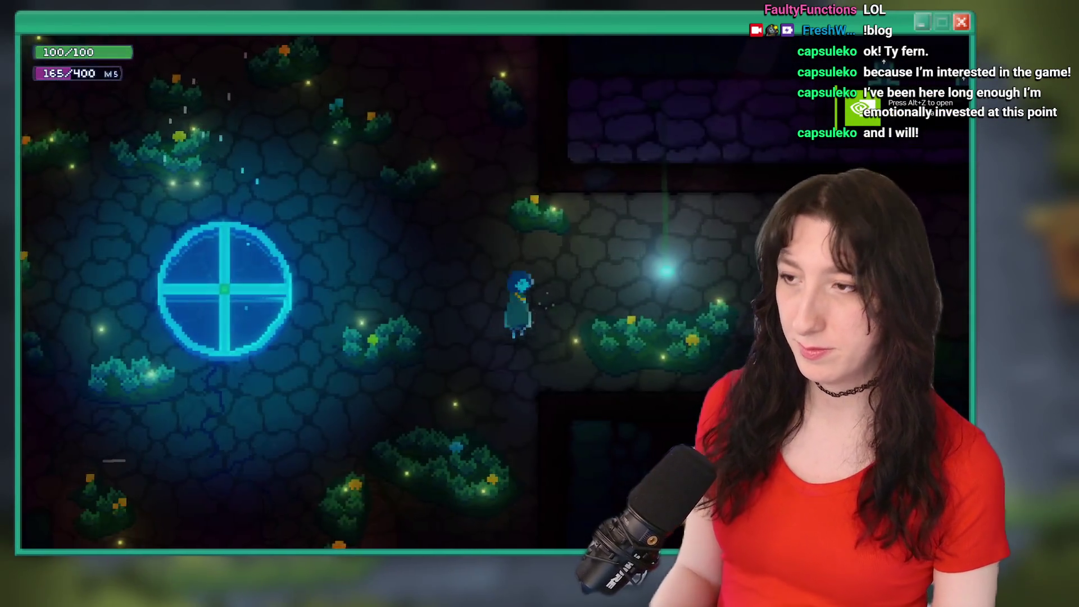
pyautogui.press('`')
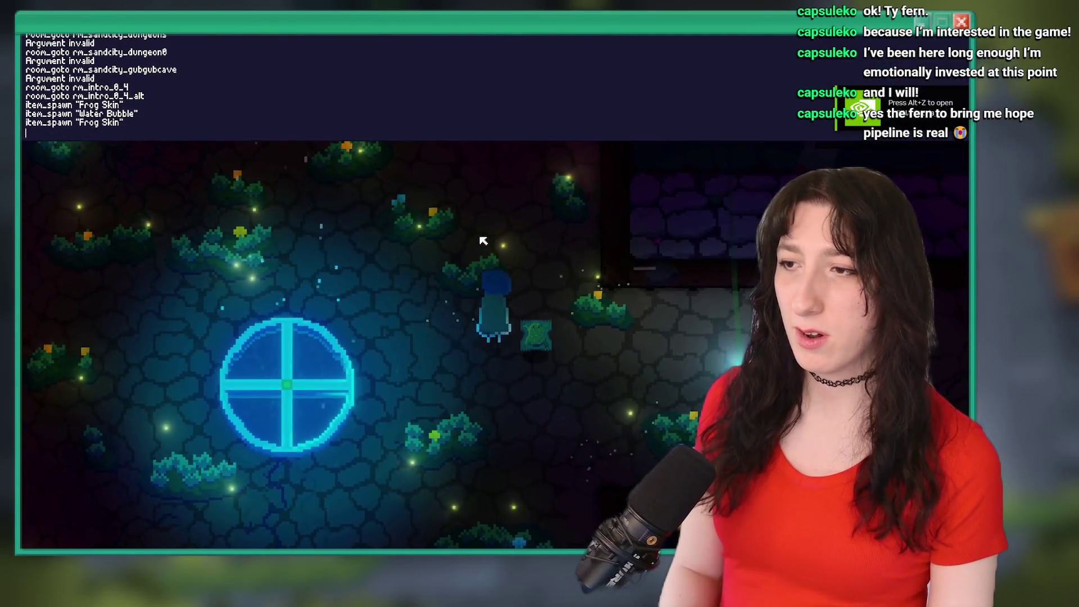
pyautogui.press('`')
pyautogui.press('Tab')
pyautogui.press('Tab')
# Walk into water to become Wet, check the Frog Skin stats in the inventory, then quit the game.
pyautogui.press('d')
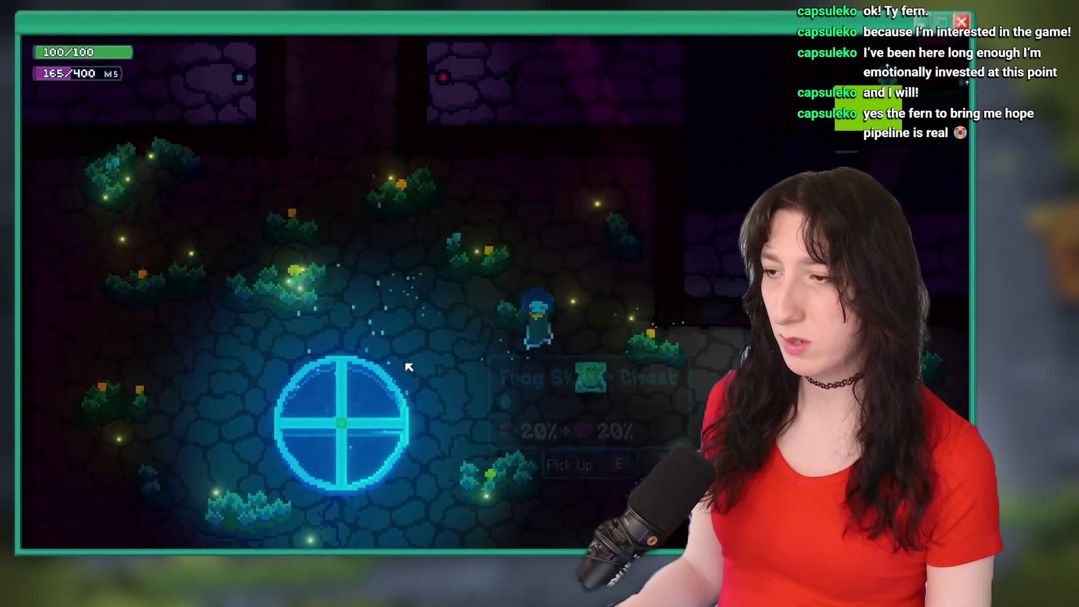
pyautogui.press('a')
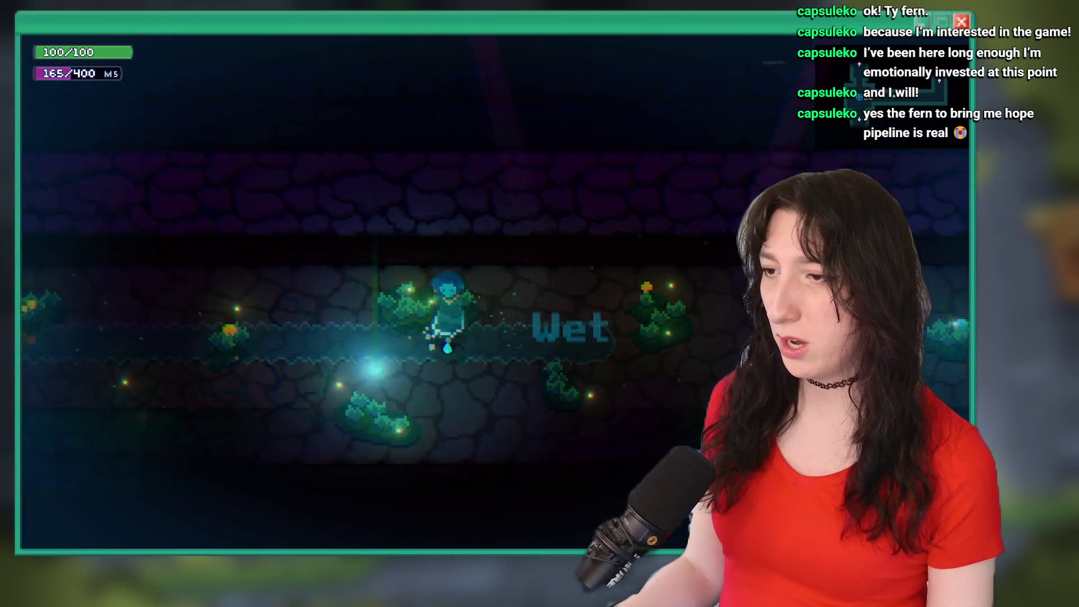
pyautogui.press('Tab')
pyautogui.press('Tab')
pyautogui.press('Tab')
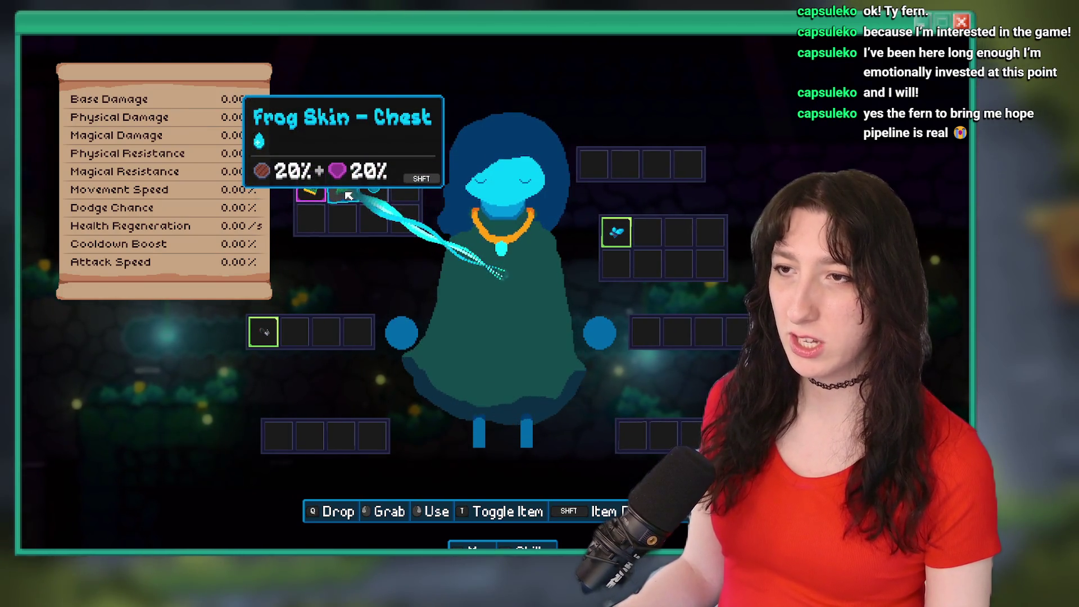
pyautogui.press('Tab')
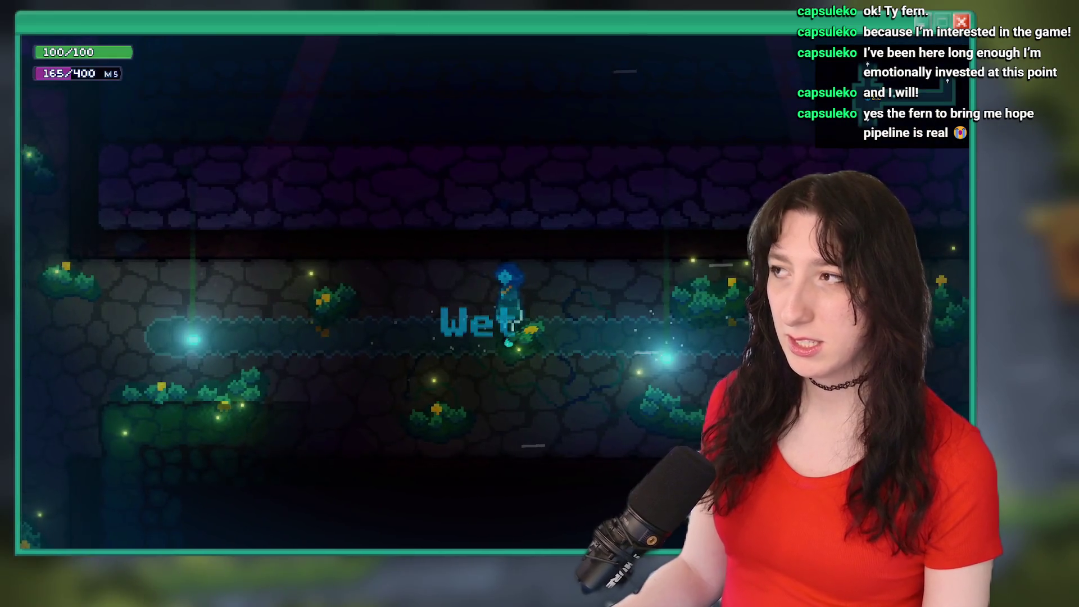
pyautogui.hotkey('alt', 'F4')
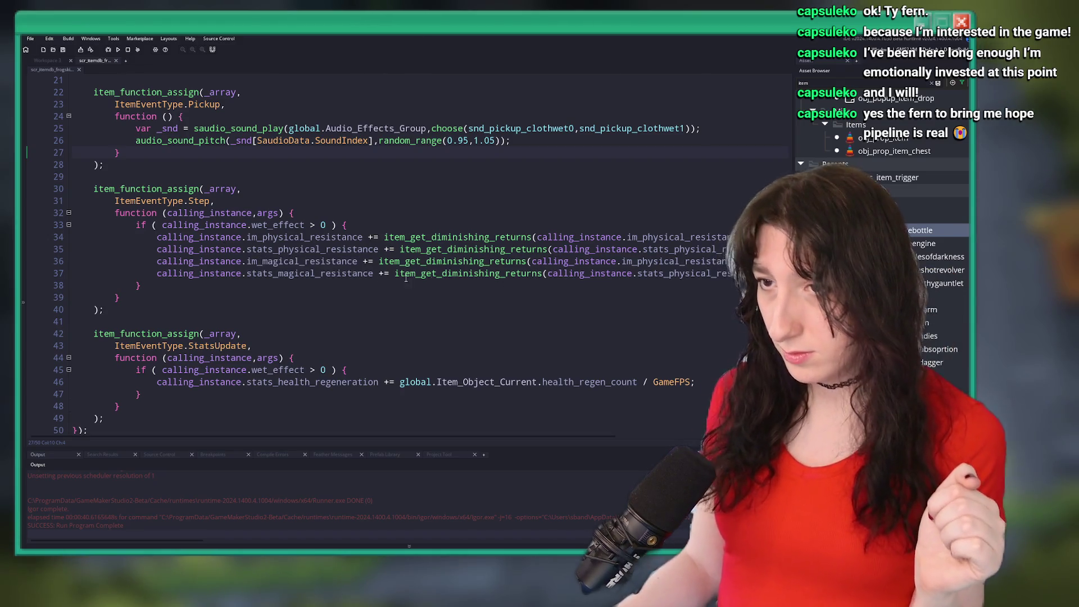
# Copy the Step block's wet-effect if statement over the StatsUpdate wet-effect lines.
pyautogui.click(190, 237)
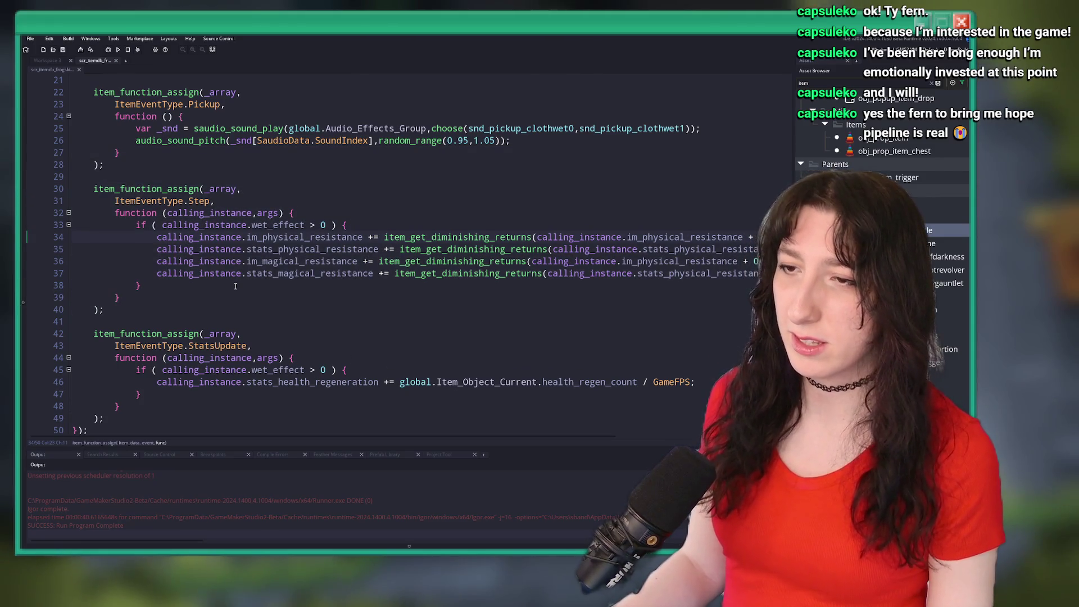
pyautogui.moveTo(236, 286); pyautogui.dragTo(135, 225)
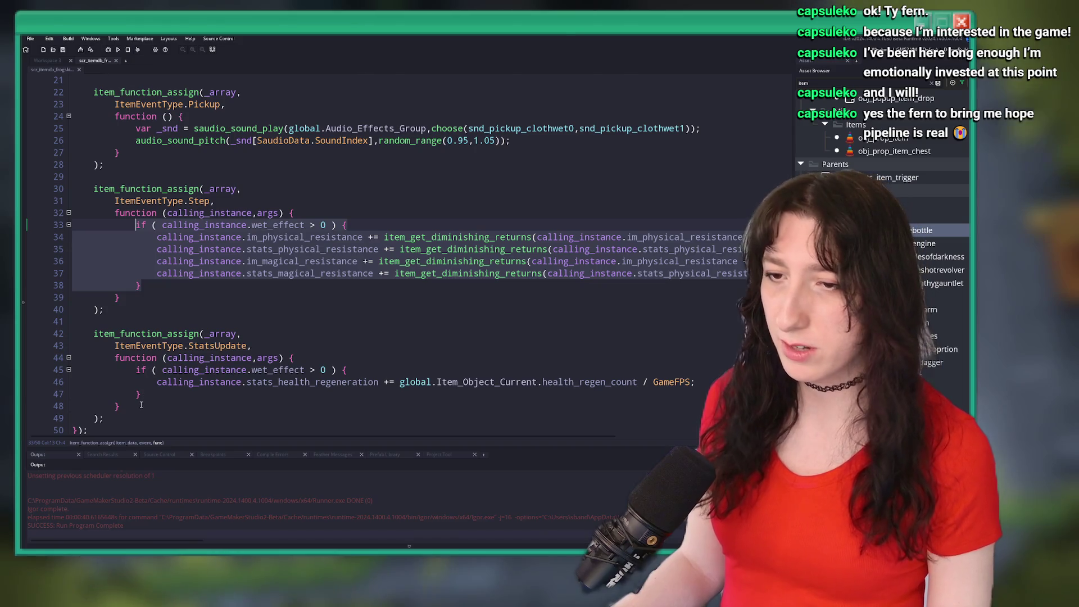
pyautogui.moveTo(146, 396); pyautogui.dragTo(138, 366)
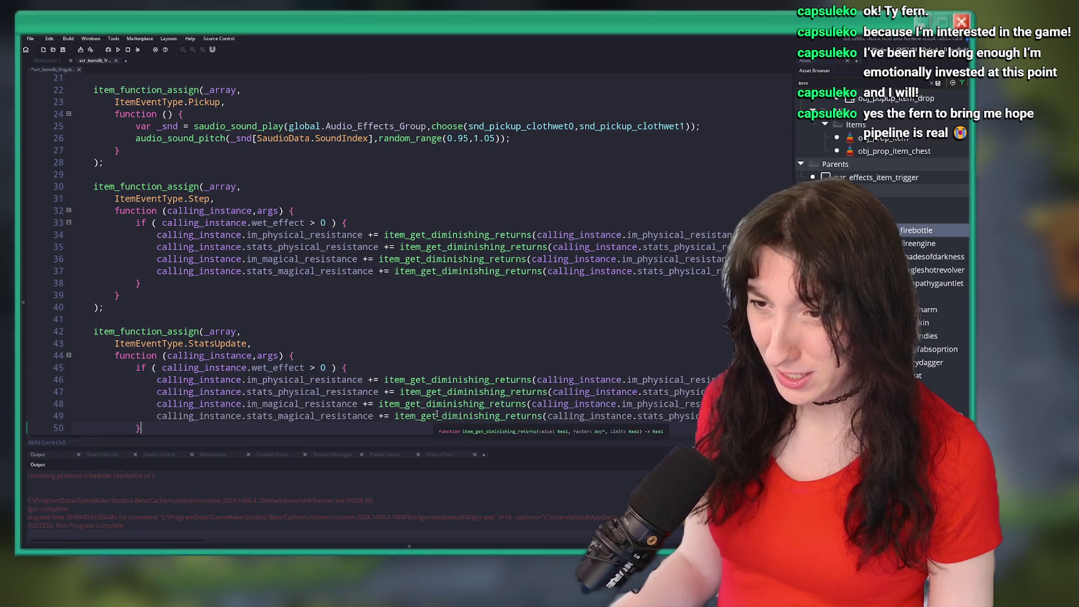
pyautogui.hotkey('ctrl', 'v')
# Delete the im_magical and im_physical lines from the StatsUpdate block.
pyautogui.press('Up')
pyautogui.press('Up')
pyautogui.press('End')
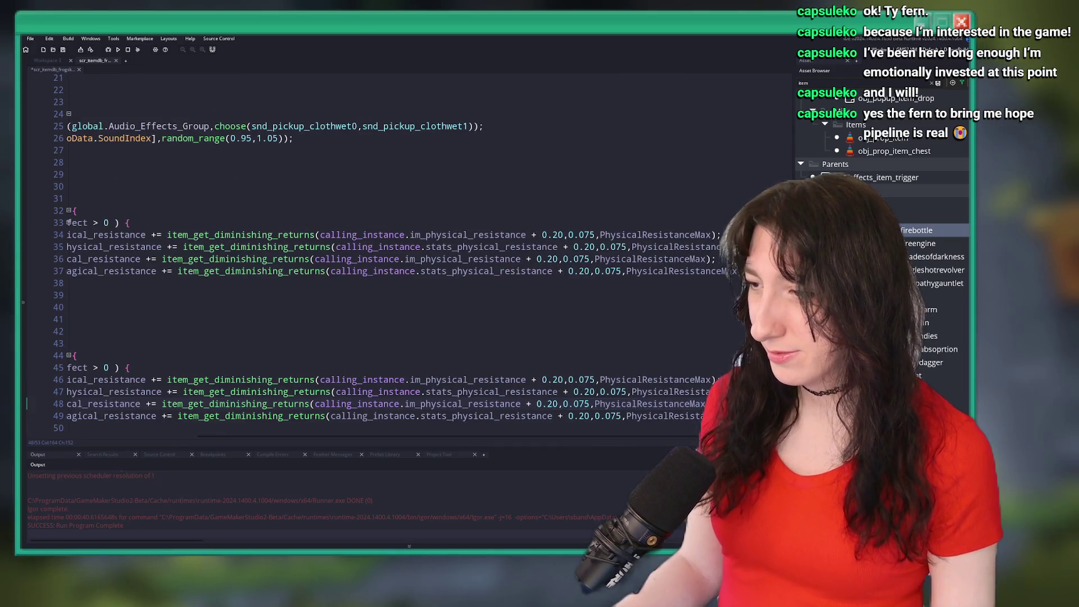
pyautogui.hotkey('shift', 'Home')
pyautogui.press('BackSpace')
pyautogui.press('BackSpace')
pyautogui.press('Up')
pyautogui.press('Up')
pyautogui.press('Down')
pyautogui.press('End')
pyautogui.hotkey('shift', 'Home')
pyautogui.press('BackSpace')
pyautogui.press('BackSpace')
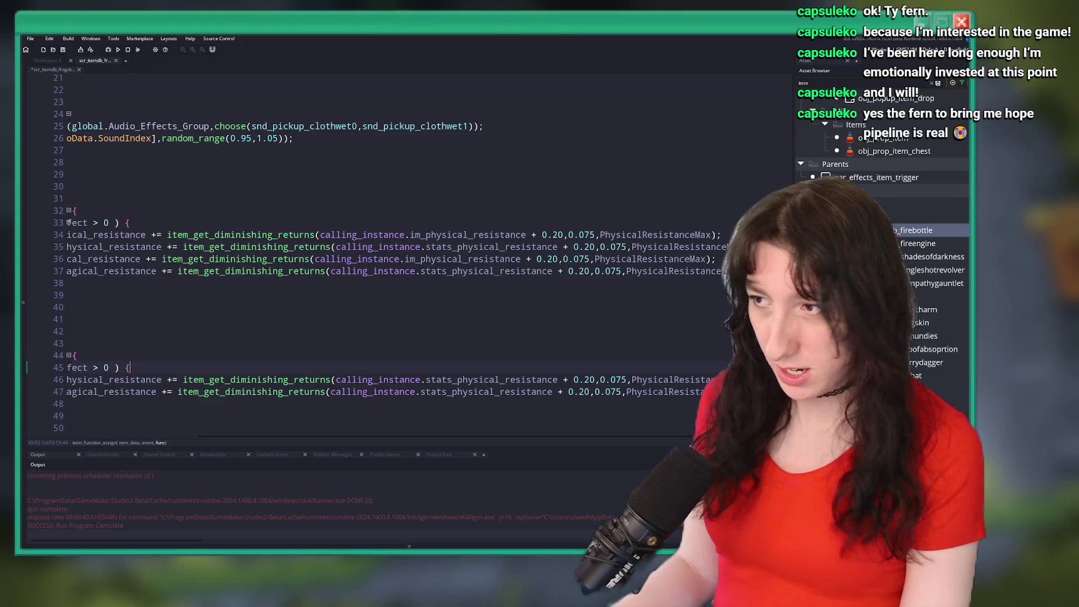
# Delete the stats resistance lines from the Step block's wet if statement.
pyautogui.click(121, 279)
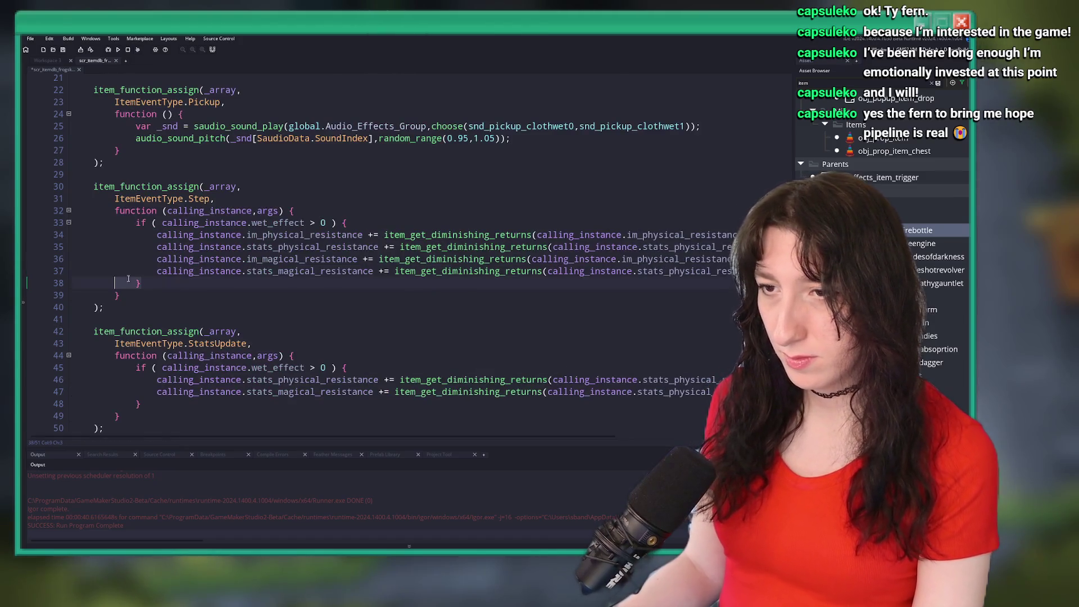
pyautogui.press('F12')
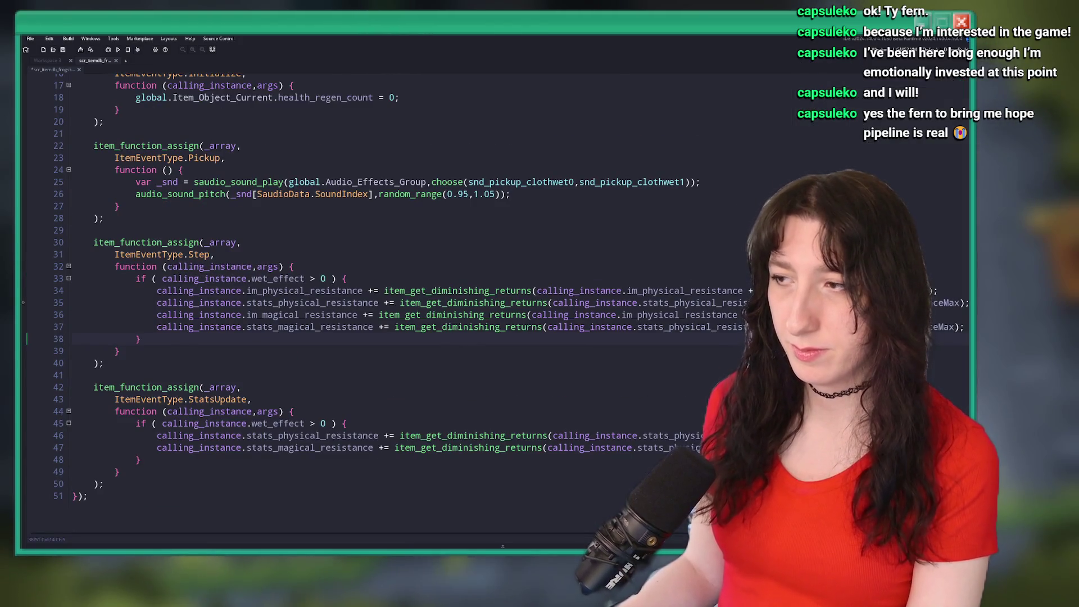
pyautogui.press('Up')
pyautogui.press('End')
pyautogui.hotkey('shift', 'Home')
pyautogui.press('BackSpace')
pyautogui.press('BackSpace')
pyautogui.press('Up')
pyautogui.press('End')
pyautogui.hotkey('shift', 'Home')
pyautogui.press('BackSpace')
pyautogui.press('BackSpace')
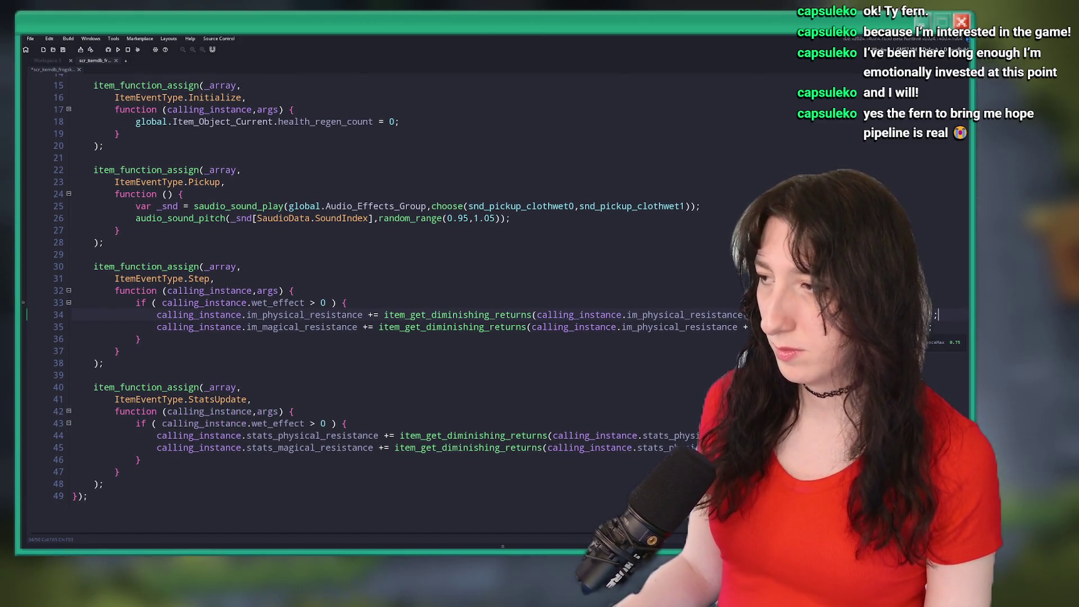
# Change the physical arguments on lines 35 and 45 to magical, then save and run the game.
pyautogui.click(810, 327)
pyautogui.press('Right')
pyautogui.press('Right')
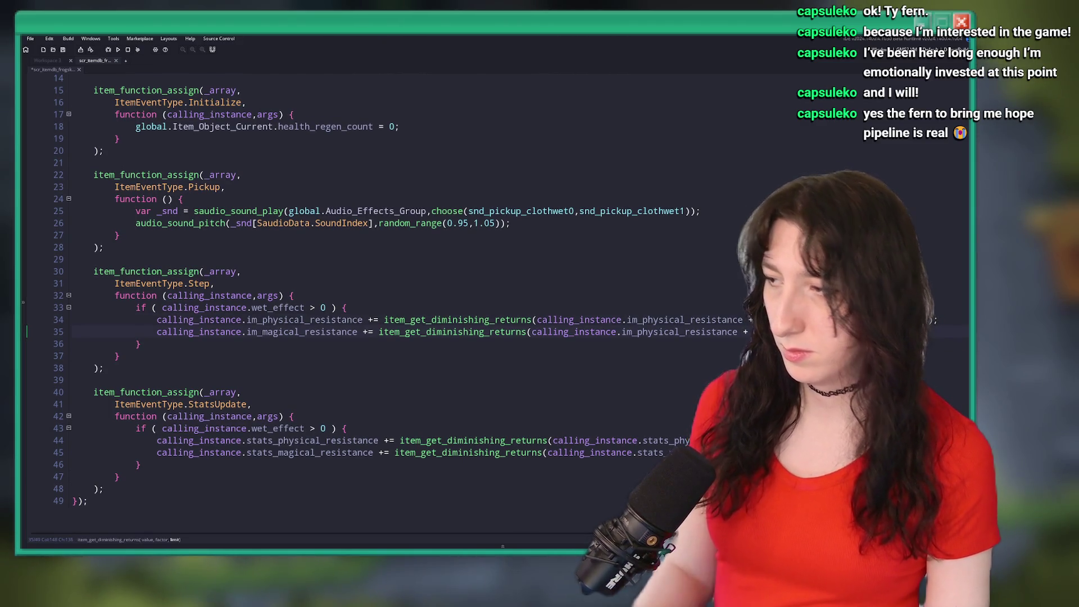
pyautogui.press('End')
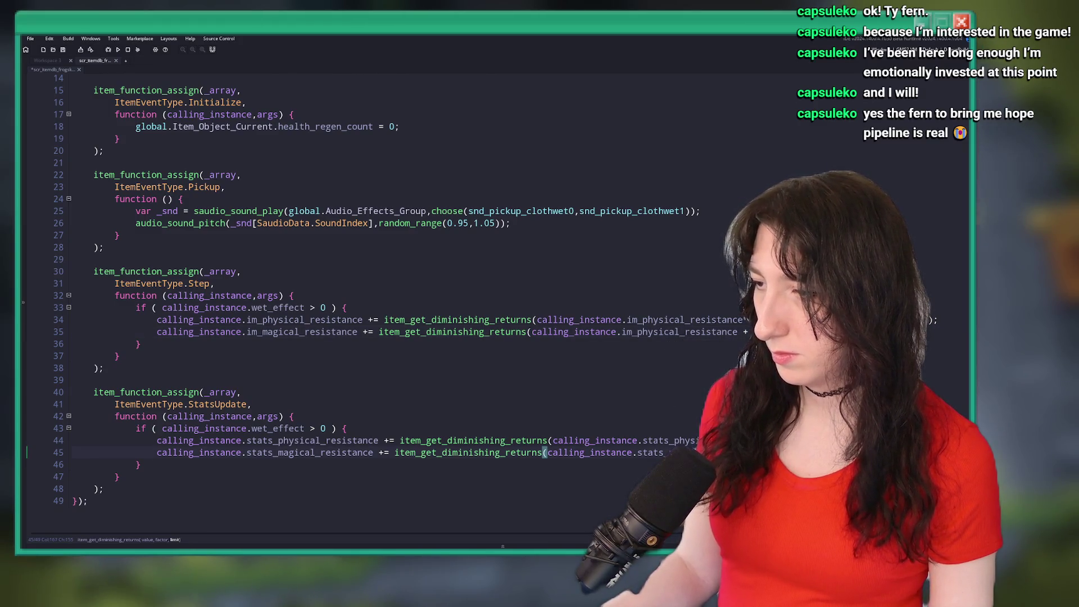
pyautogui.press('BackSpace')
pyautogui.press('BackSpace')
pyautogui.write('magical')
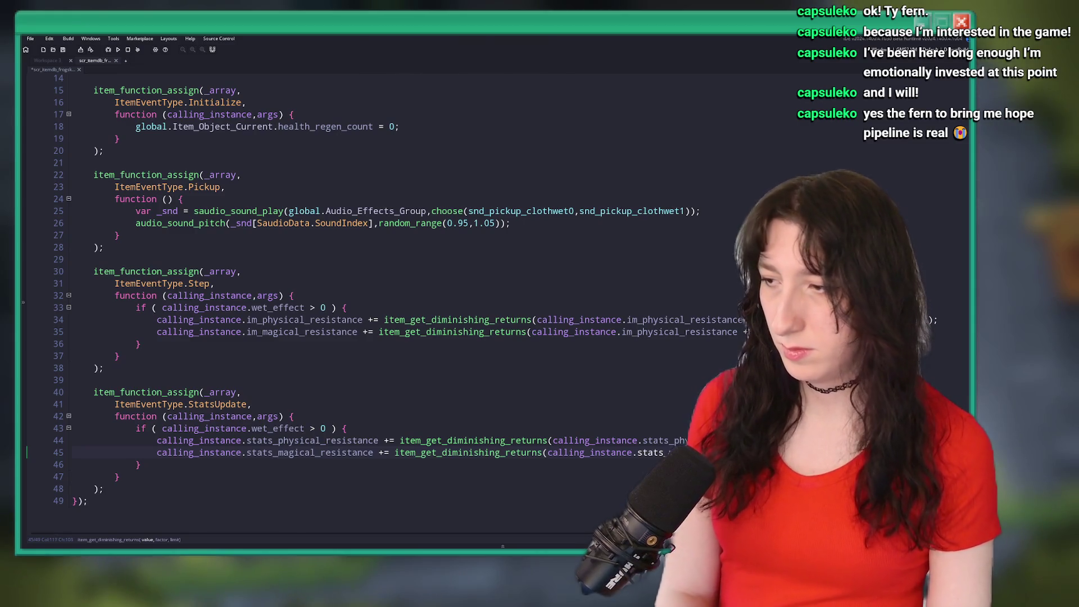
pyautogui.click(640, 332)
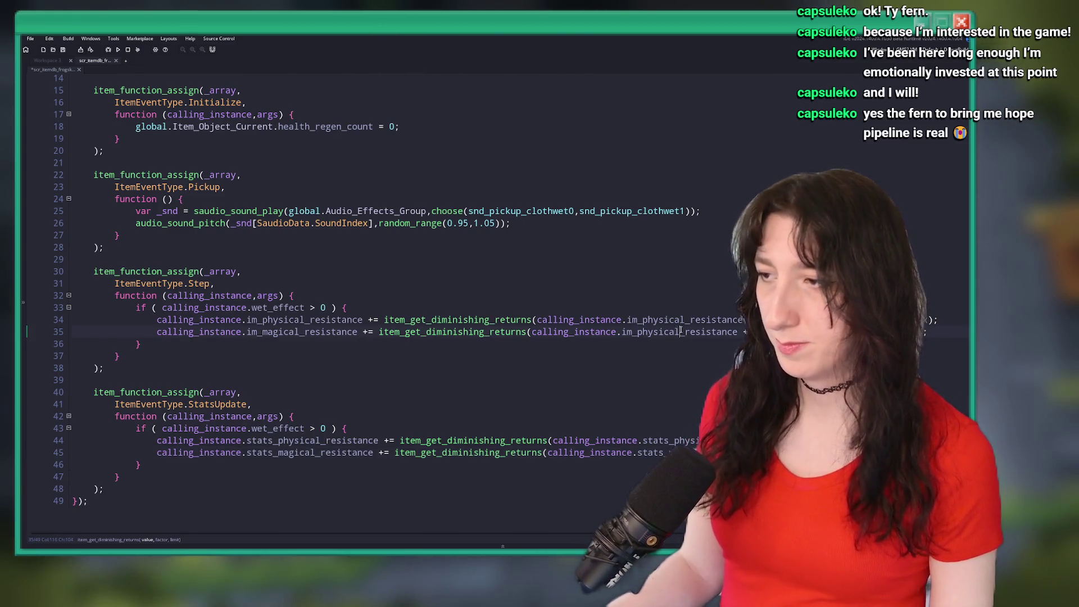
pyautogui.press('Delete')
pyautogui.press('Delete')
pyautogui.press('Delete')
pyautogui.write('mag')
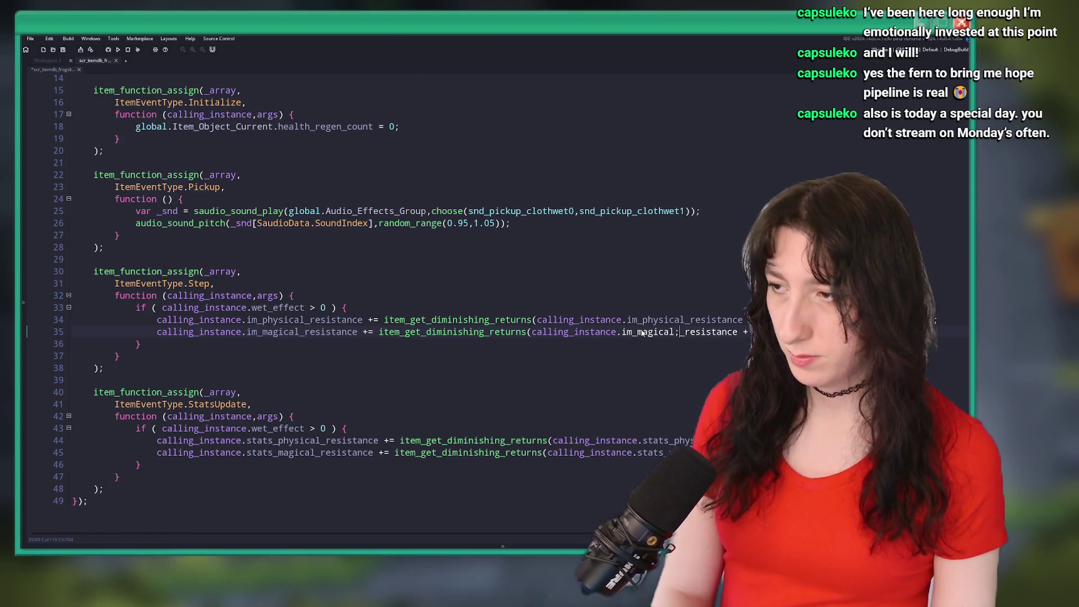
pyautogui.press('BackSpace')
pyautogui.hotkey('ctrl', 's')
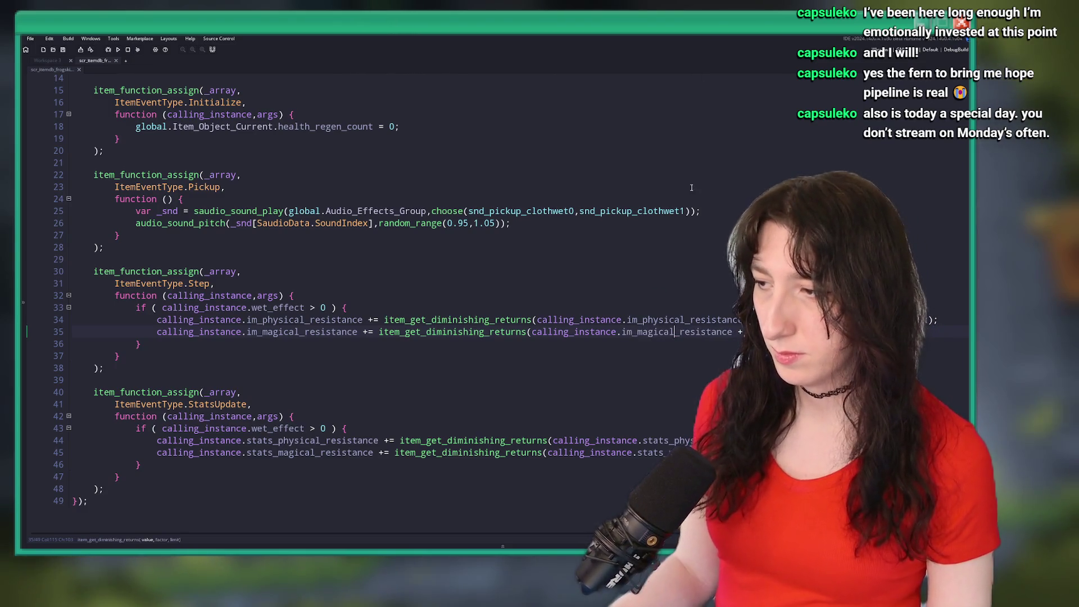
pyautogui.press('F5')
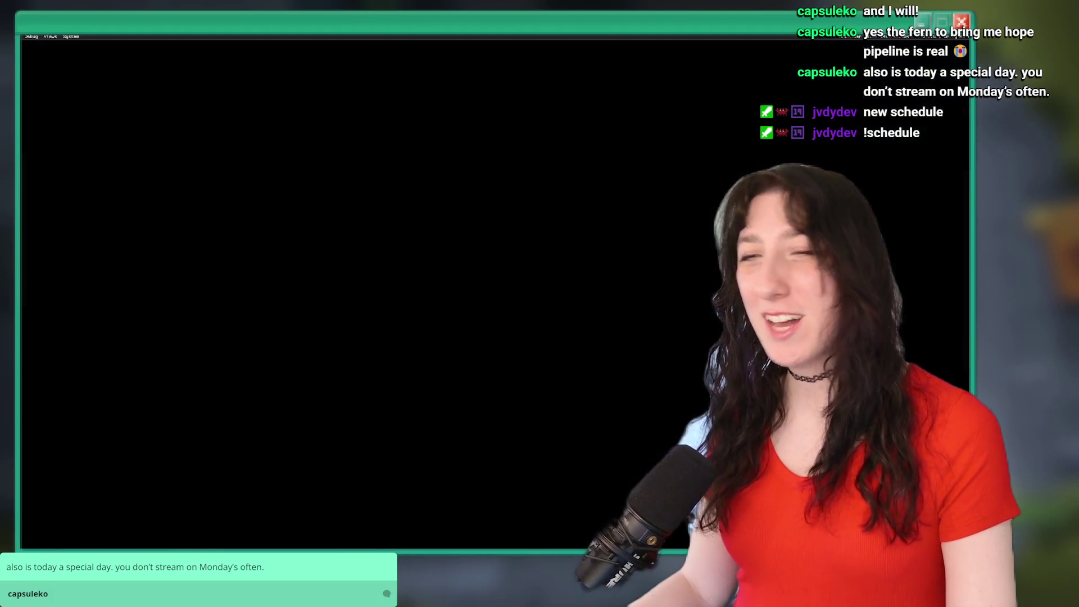
# Start a Story playthrough from the Bring Me Hope title menu.
pyautogui.click(115, 197)
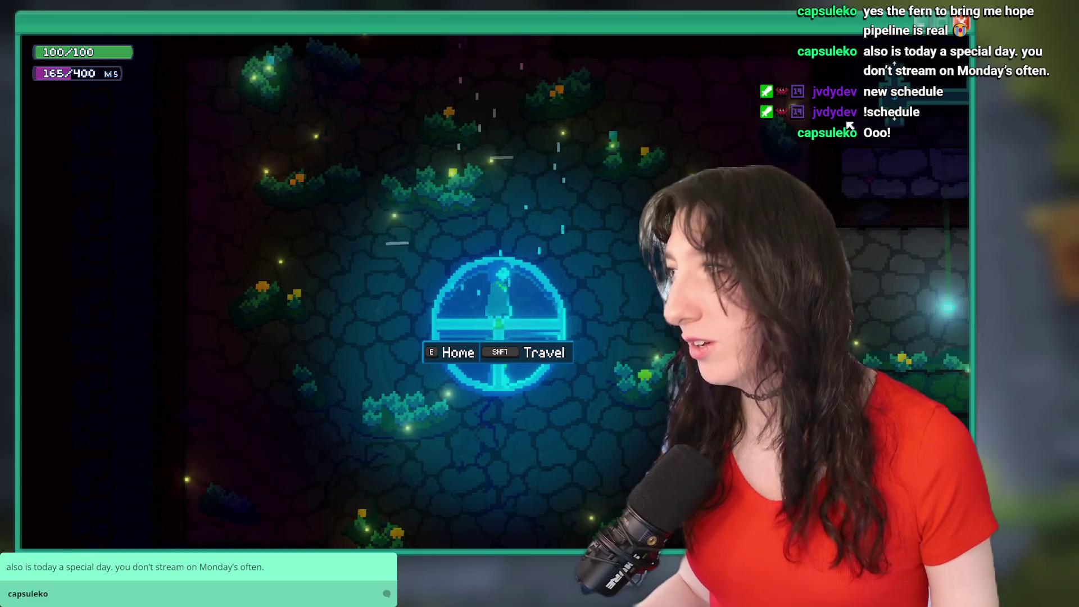
# Walk around the teleporter room and open the inventory showing 19.70% physical and magical resistance.
pyautogui.press('w')
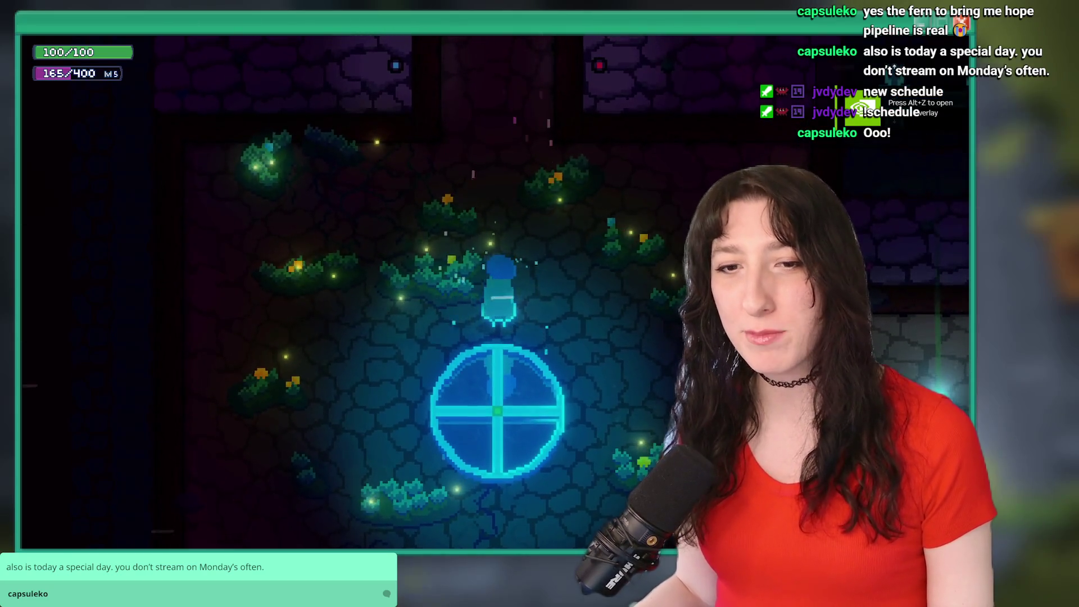
pyautogui.press('w')
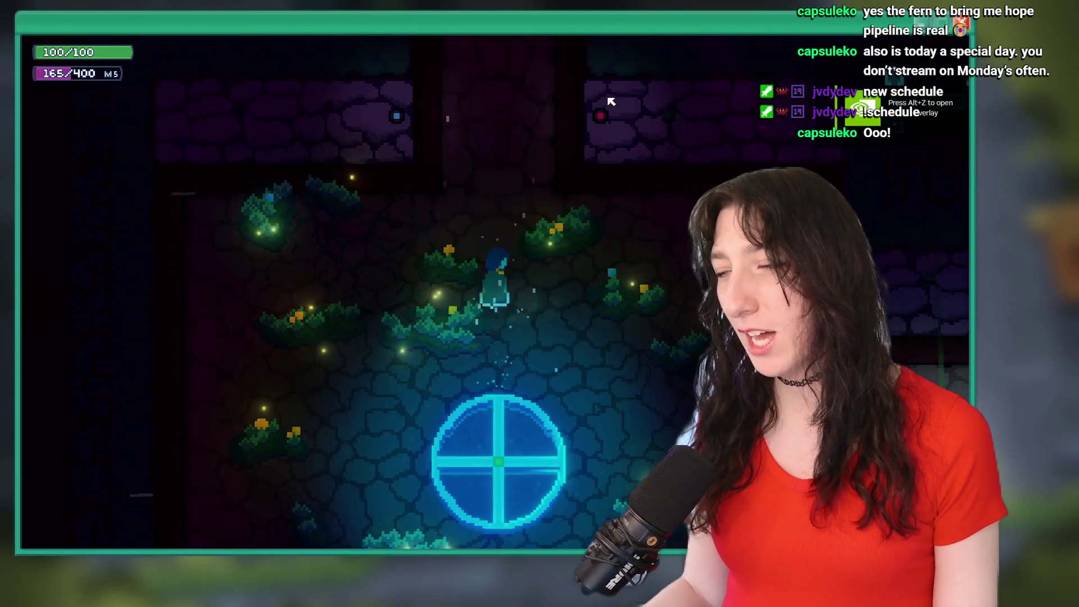
pyautogui.press('w')
pyautogui.press('s')
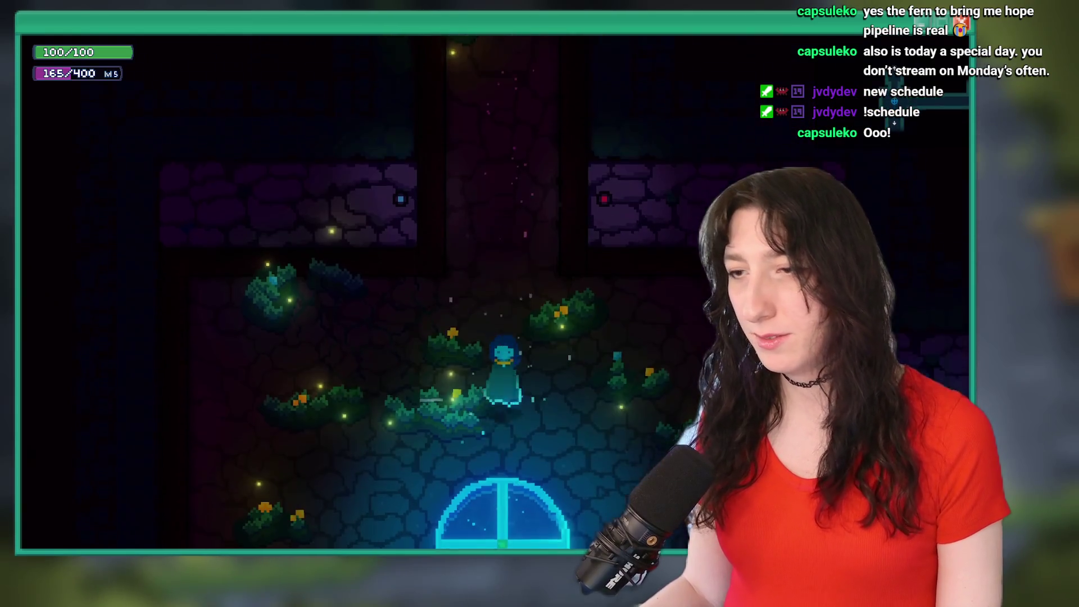
pyautogui.press('w')
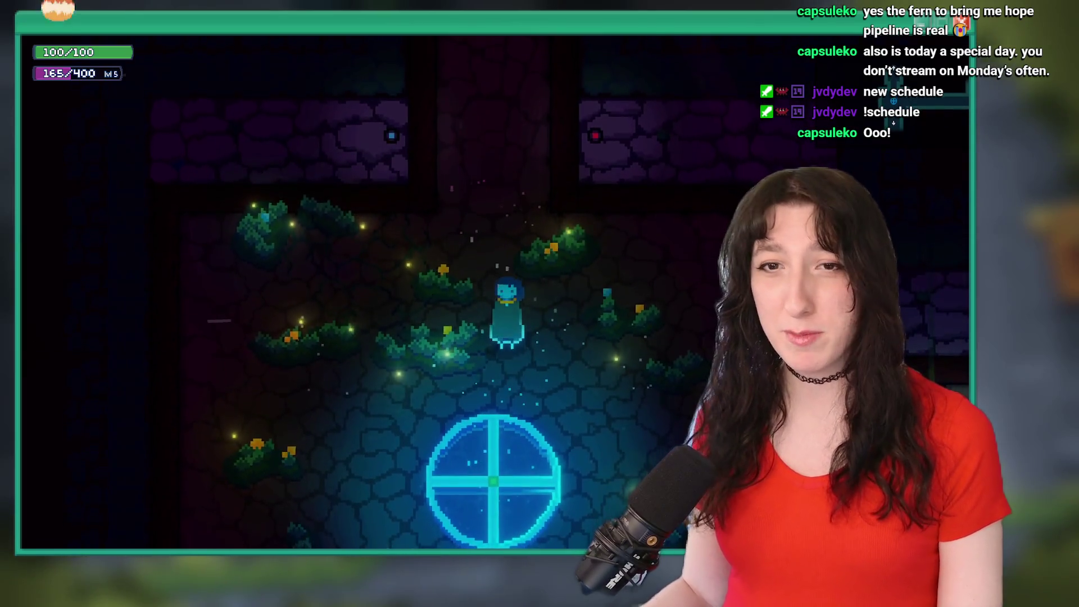
pyautogui.press('Tab')
pyautogui.press('Tab')
pyautogui.press('s')
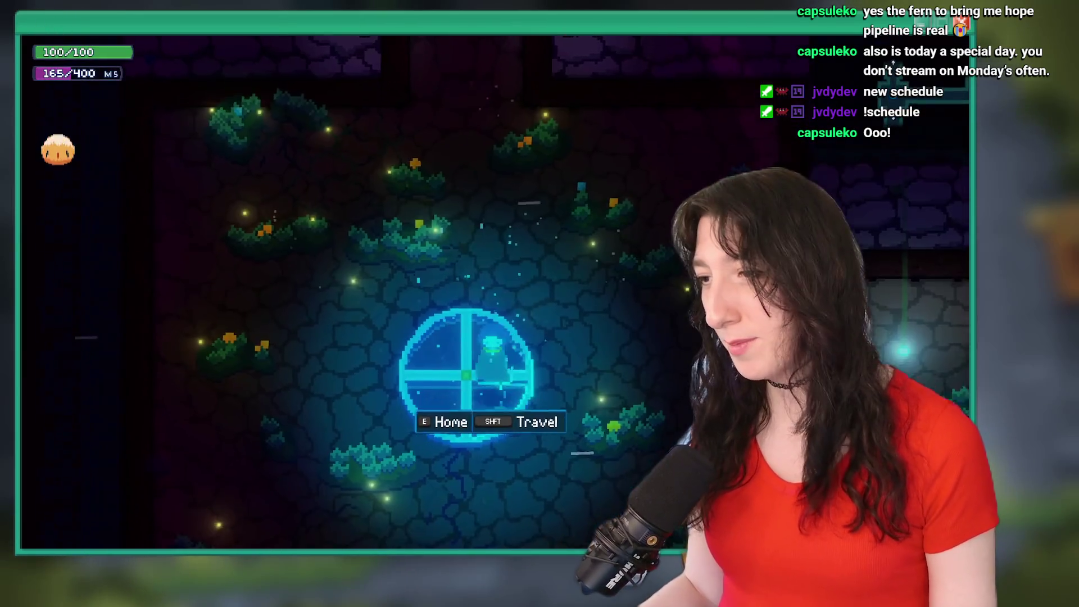
pyautogui.press('d')
pyautogui.press('d')
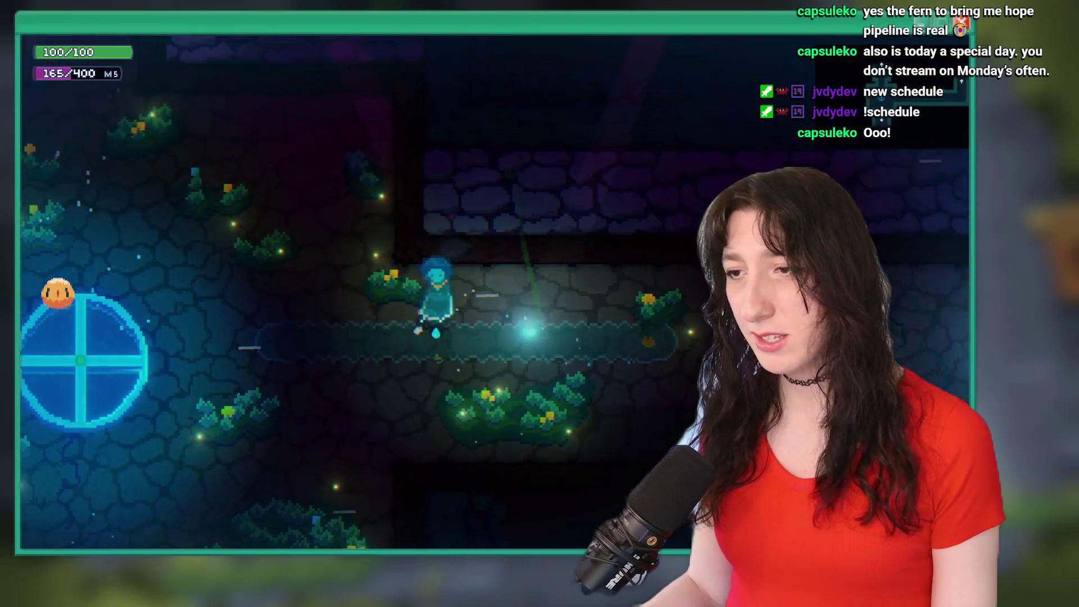
pyautogui.press('Tab')
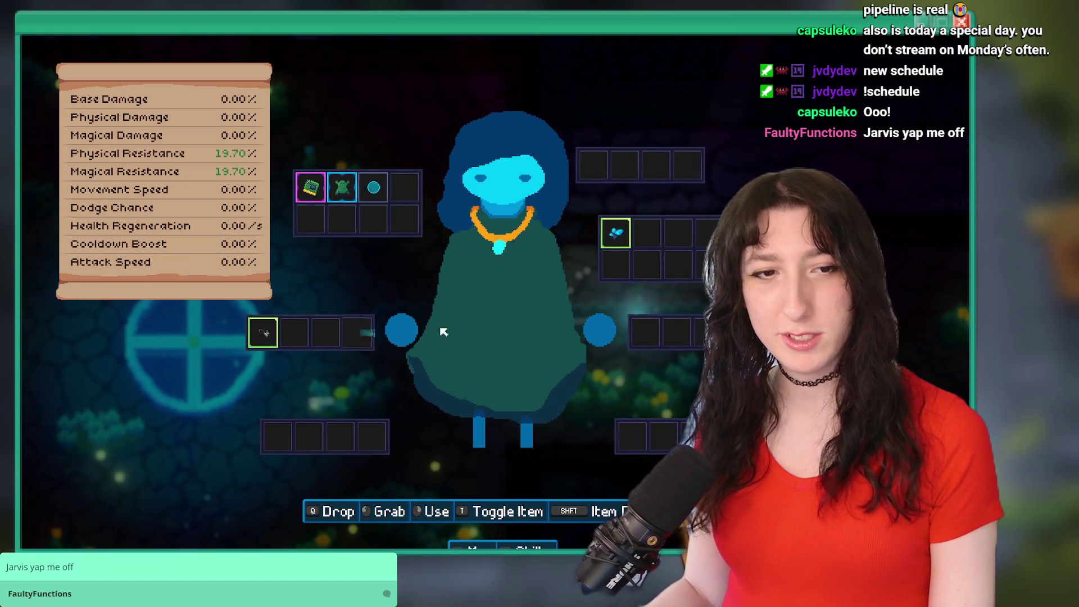
# Close the inventory and walk right to the room with the Hit Me training dummy.
pyautogui.press('Tab')
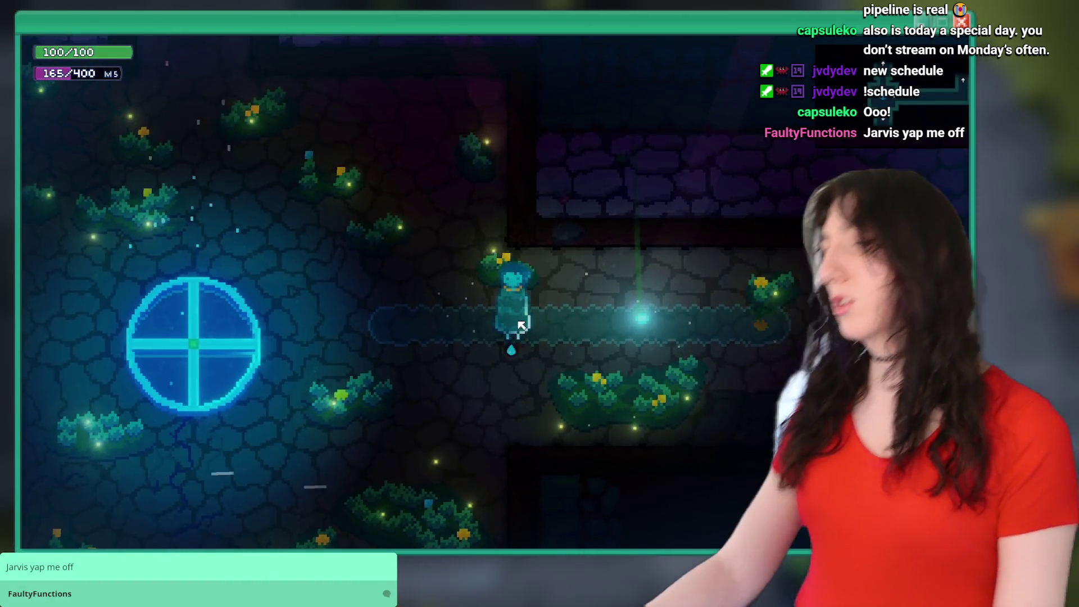
pyautogui.press('d')
pyautogui.press('d')
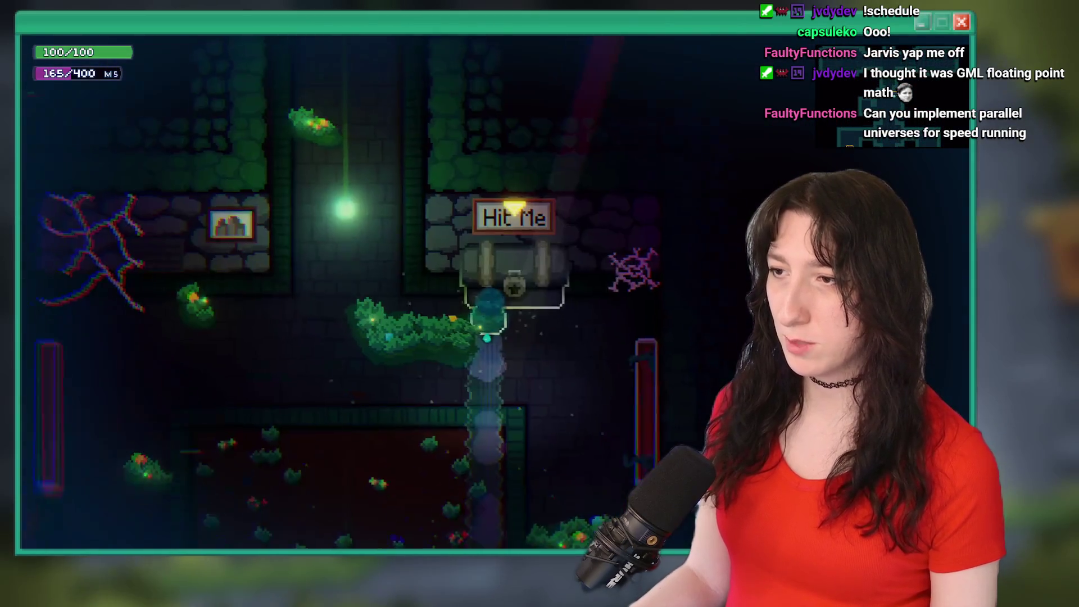
# Pause the game, review the Gameplay options, apply them and resume.
pyautogui.press('Escape')
pyautogui.press('Down')
pyautogui.press('Return')
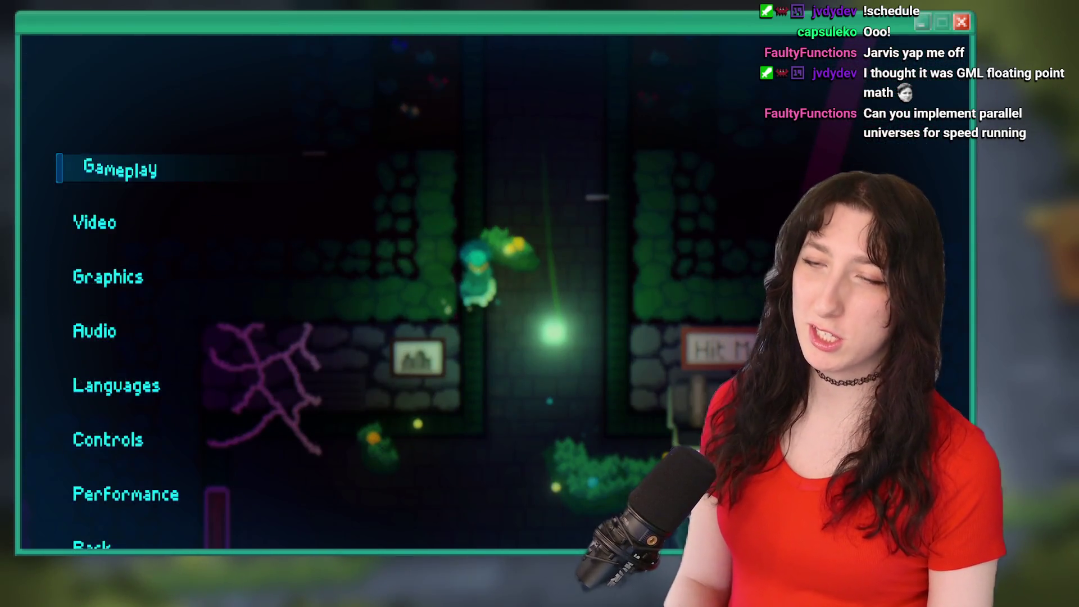
pyautogui.press('Return')
pyautogui.press('Down')
pyautogui.press('Down')
pyautogui.press('Down')
pyautogui.press('Up')
pyautogui.press('Up')
pyautogui.press('Down')
pyautogui.press('Down')
pyautogui.press('Down')
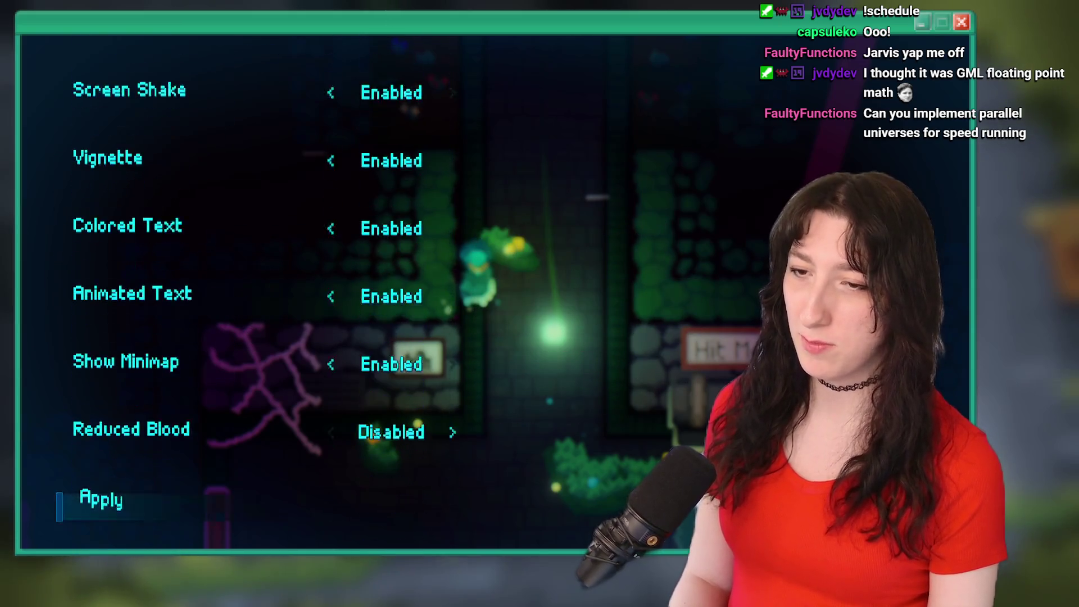
pyautogui.press('Escape')
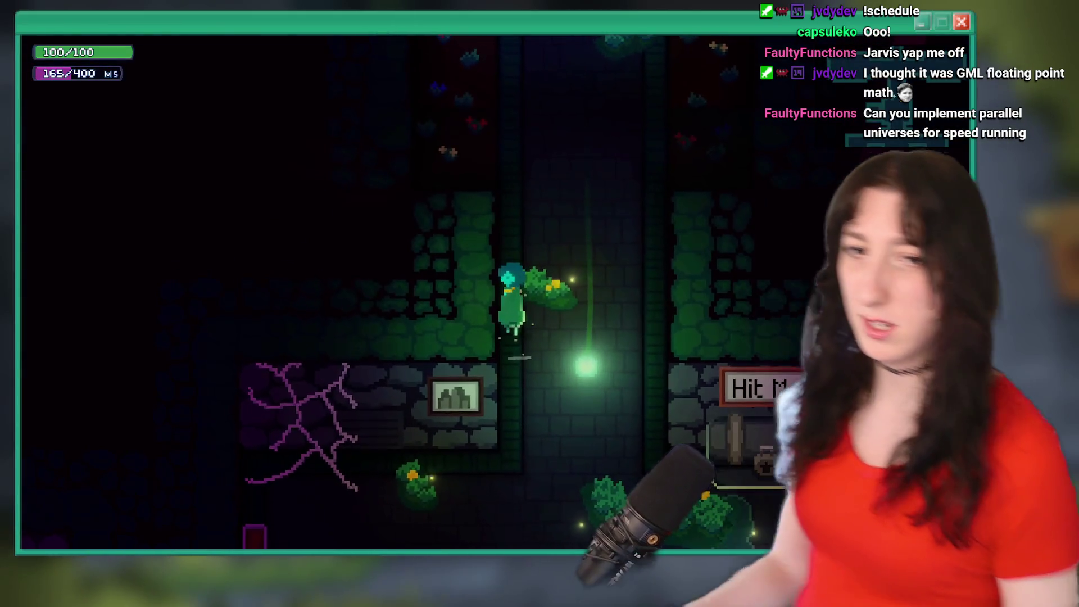
# Maximize the game window, walk into water to become Wet, then close the game.
pyautogui.press('w')
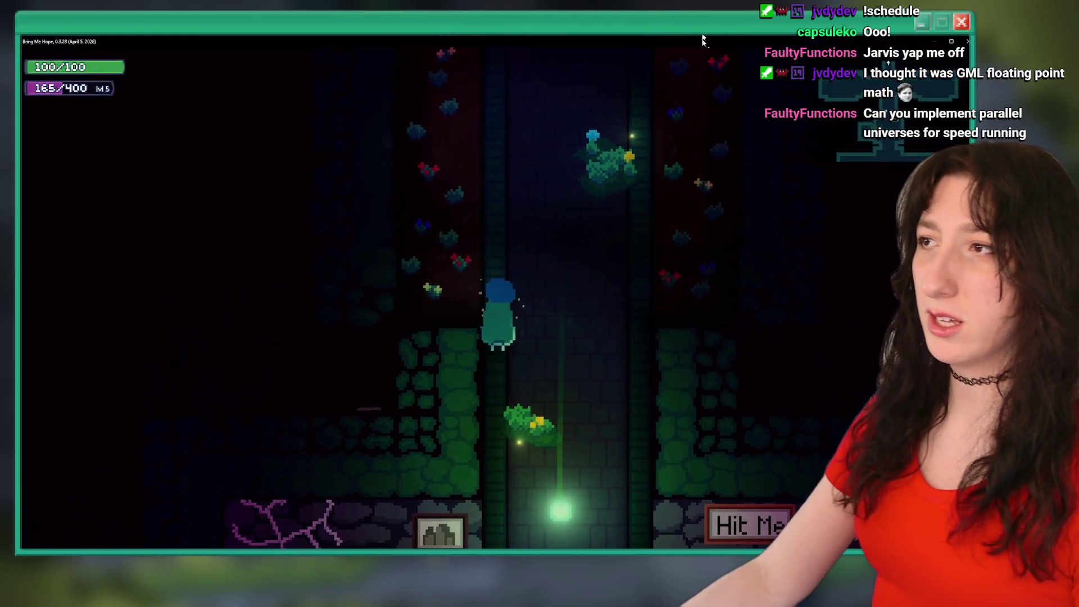
pyautogui.doubleClick(702, 39)
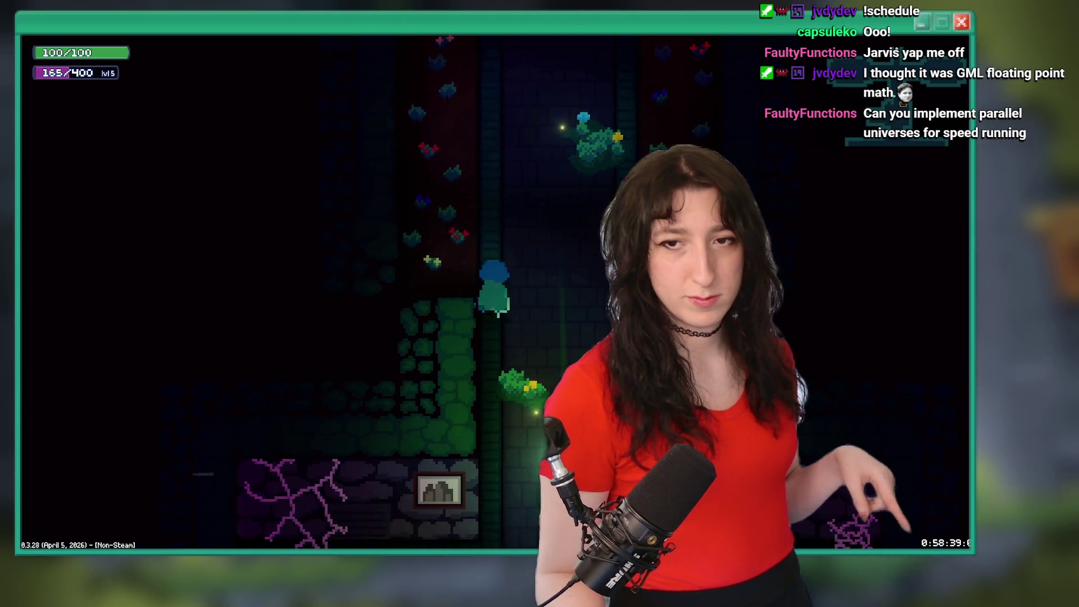
pyautogui.press('w')
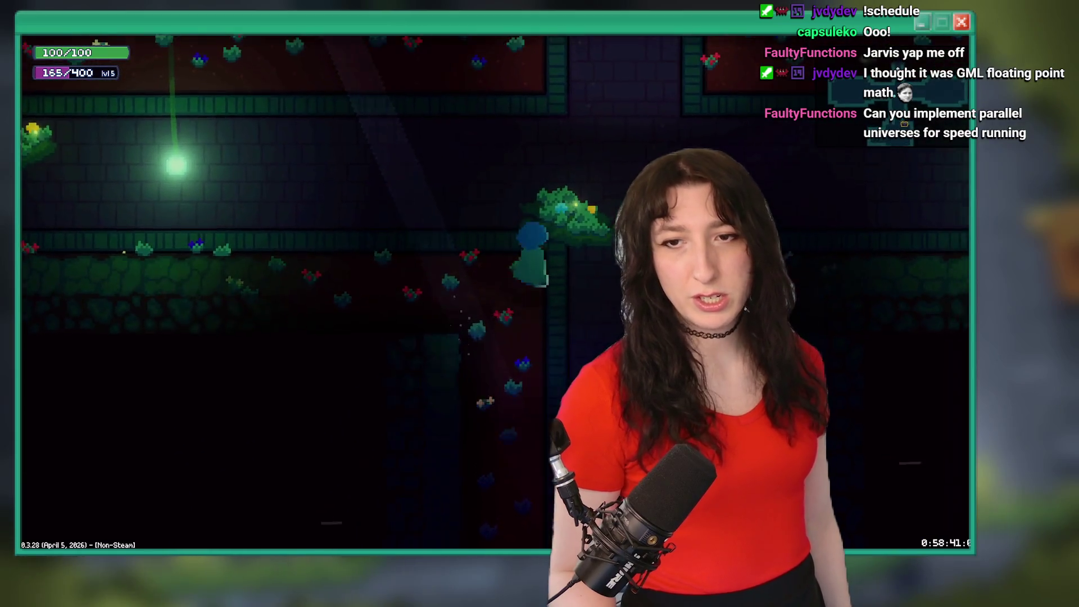
pyautogui.press('a')
pyautogui.press('d')
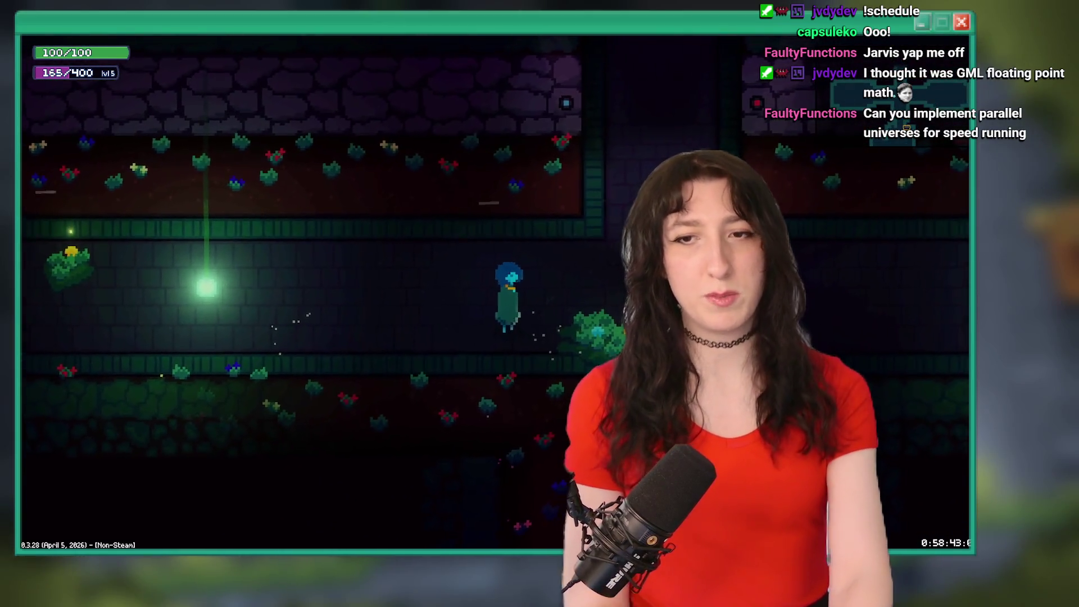
pyautogui.press('`')
pyautogui.press('`')
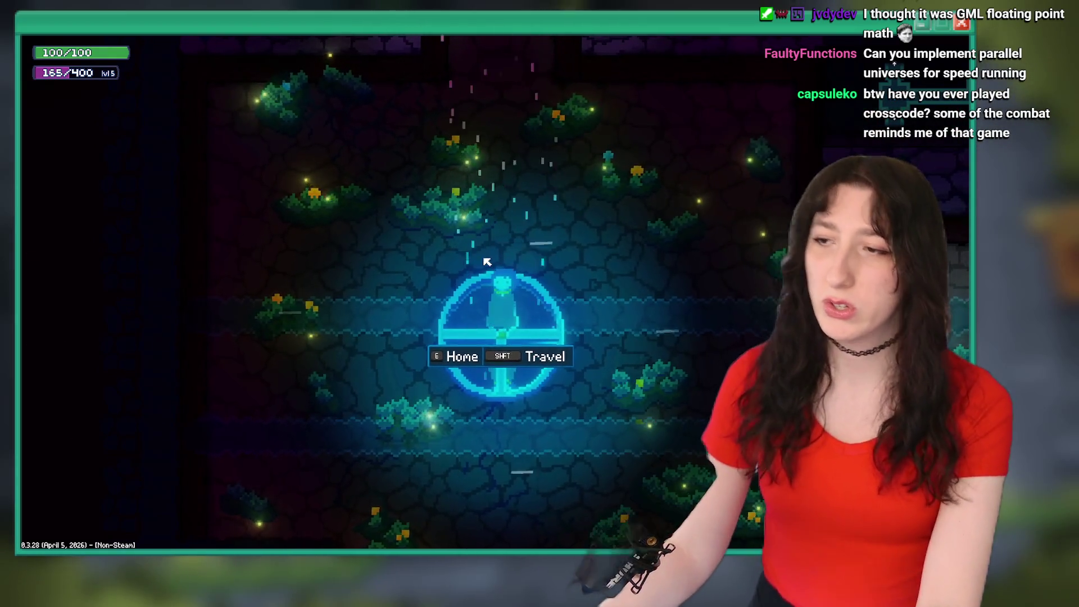
pyautogui.press('w')
pyautogui.press('d')
pyautogui.press('s')
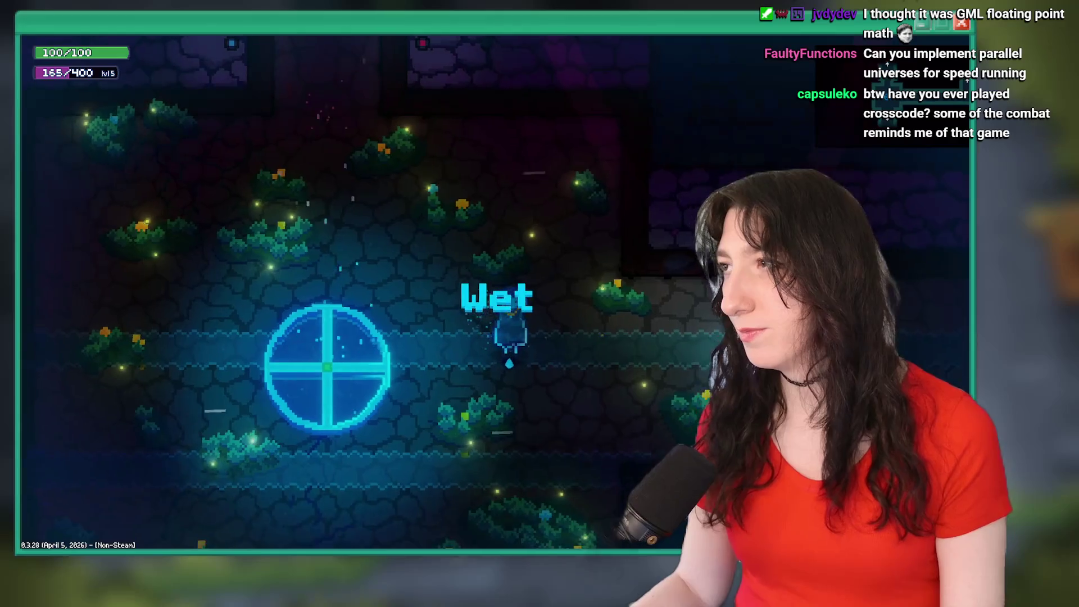
pyautogui.press('Escape')
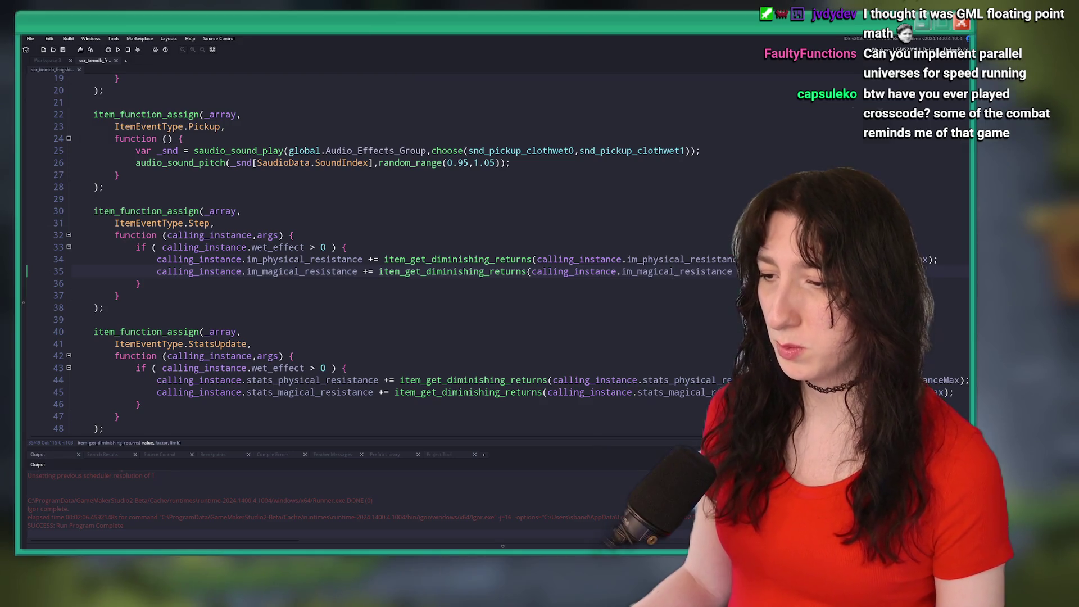
# Commit the two changed files to master with the summary "Frog skin nerf".
pyautogui.hotkey('alt', 'Tab')
pyautogui.click(148, 155)
pyautogui.click(179, 362)
pyautogui.write('Frog skin nerf')
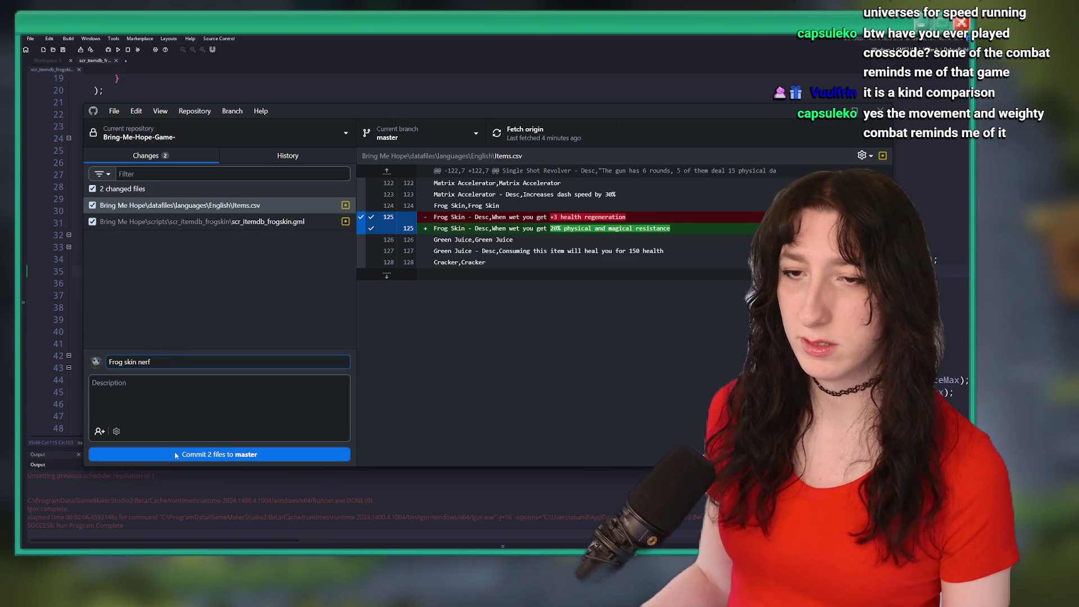
pyautogui.click(176, 454)
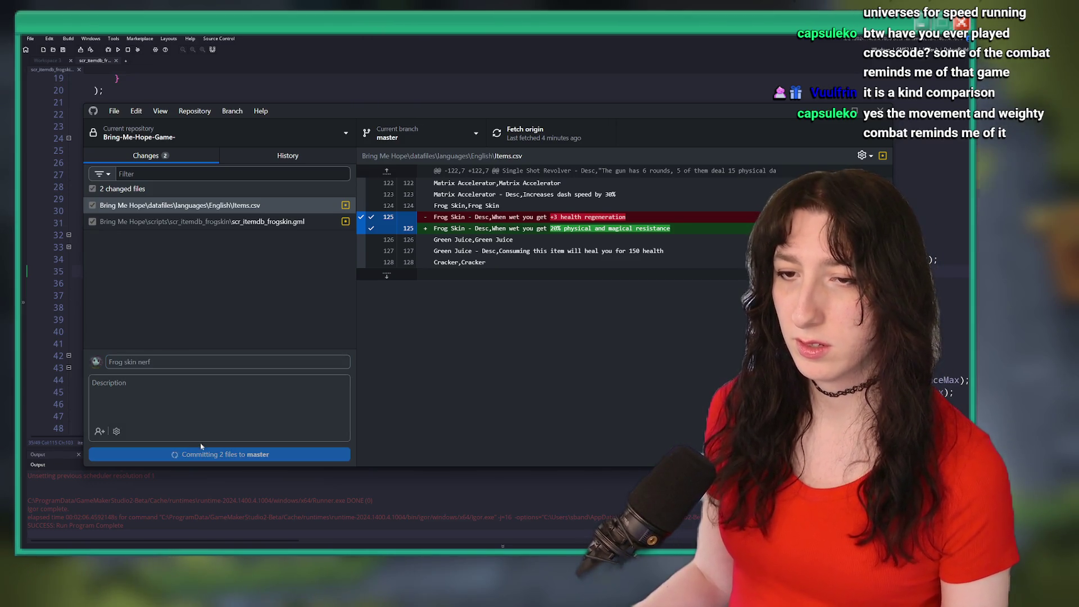
# Push the commit to origin and confirm it in the history.
pyautogui.click(527, 131)
pyautogui.click(287, 156)
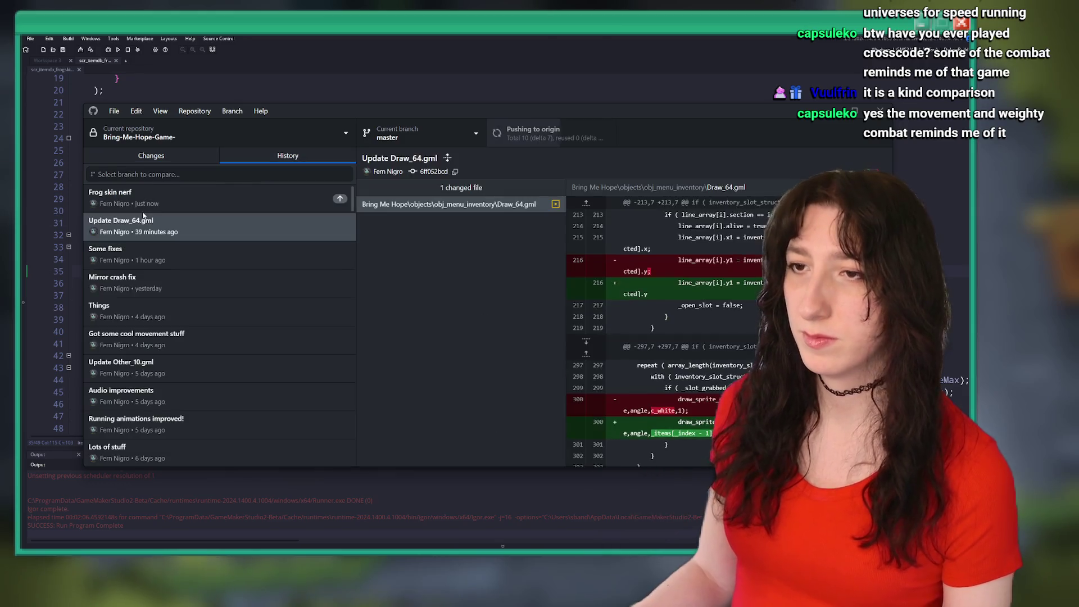
pyautogui.click(209, 157)
pyautogui.click(288, 156)
pyautogui.hotkey('alt', 'Tab')
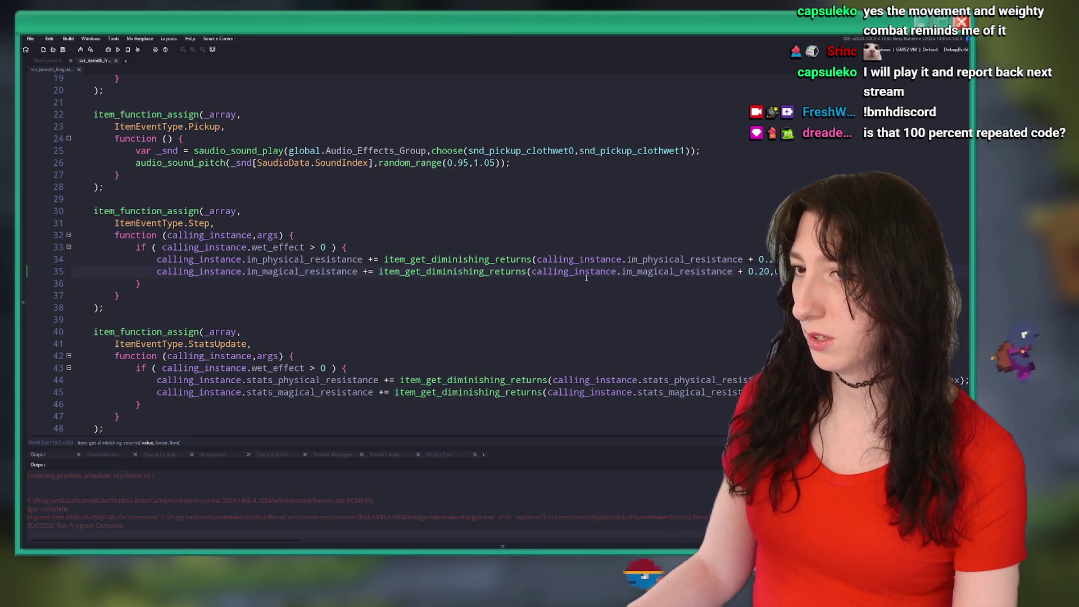
# Review the item code and delete the unused Initialize block on lines 15–20.
pyautogui.scroll(-1, 280, 365)
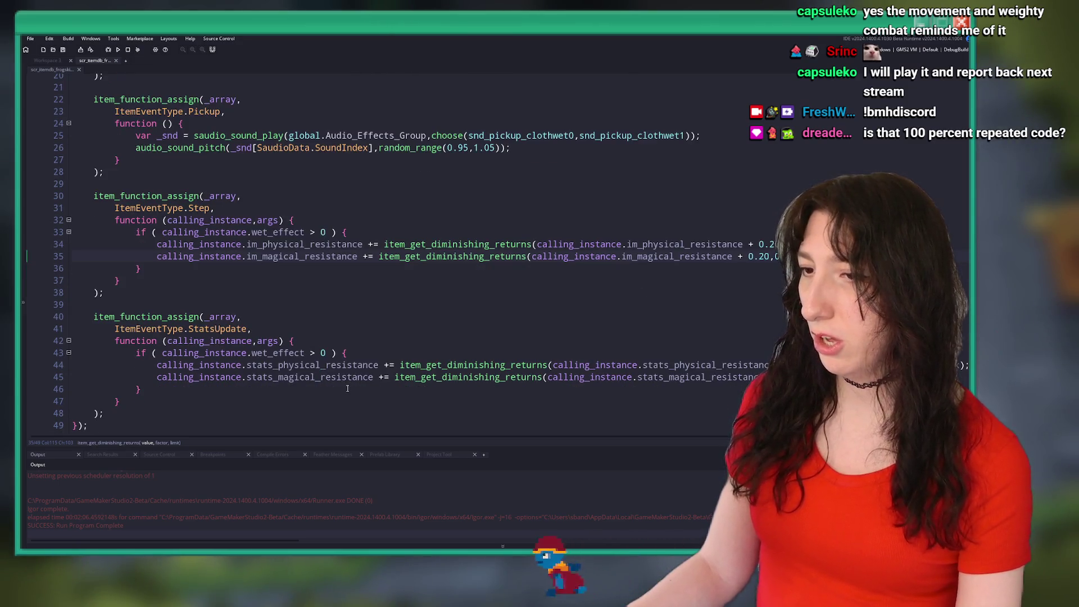
pyautogui.click(256, 365)
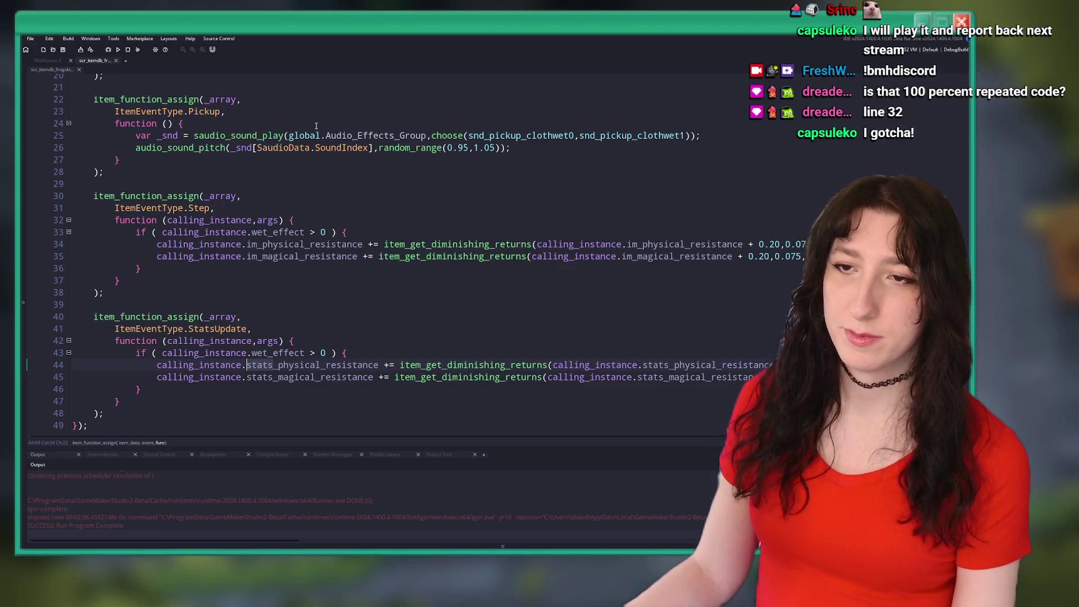
pyautogui.scroll(1, 310, 261)
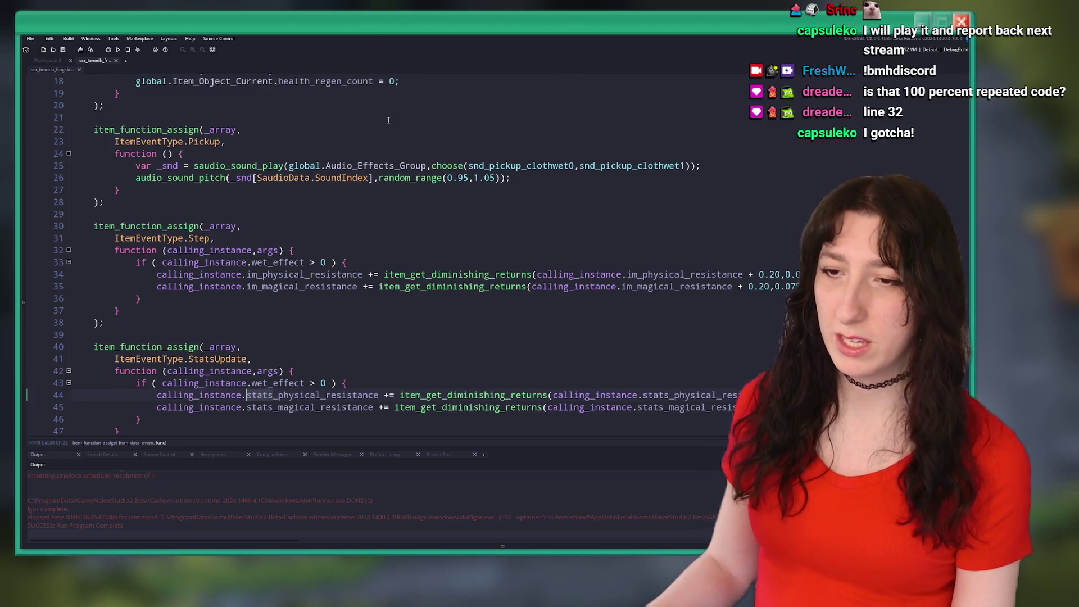
pyautogui.click(277, 354)
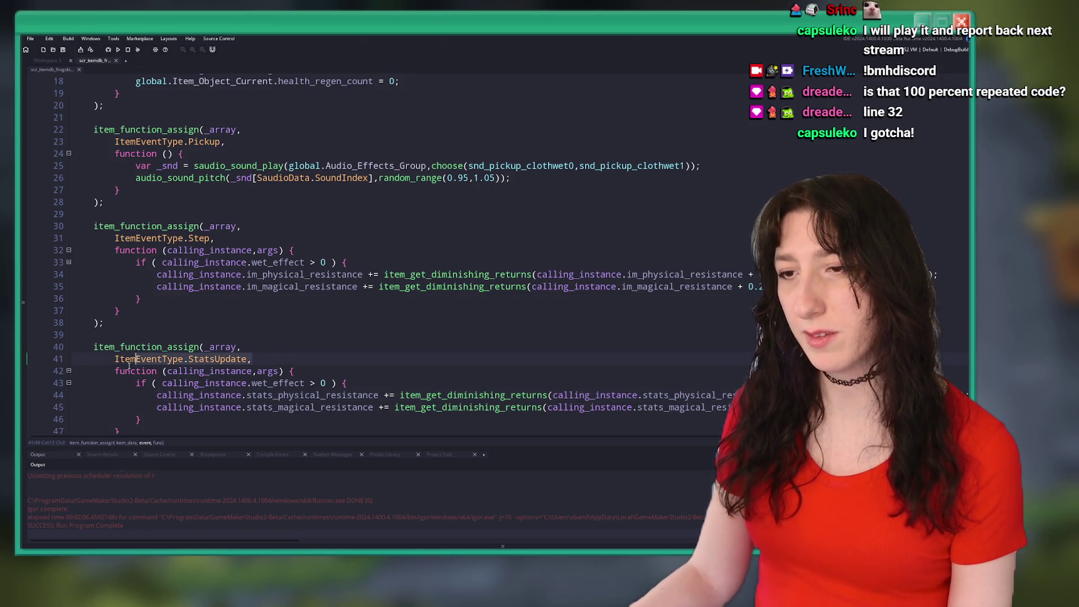
pyautogui.click(110, 242)
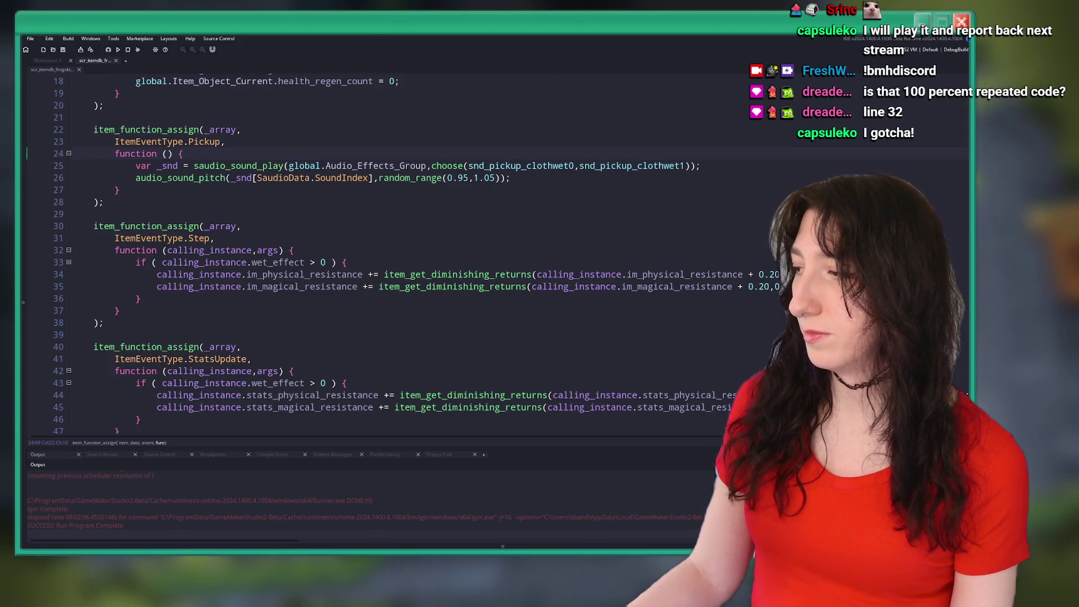
pyautogui.scroll(2, 455, 133)
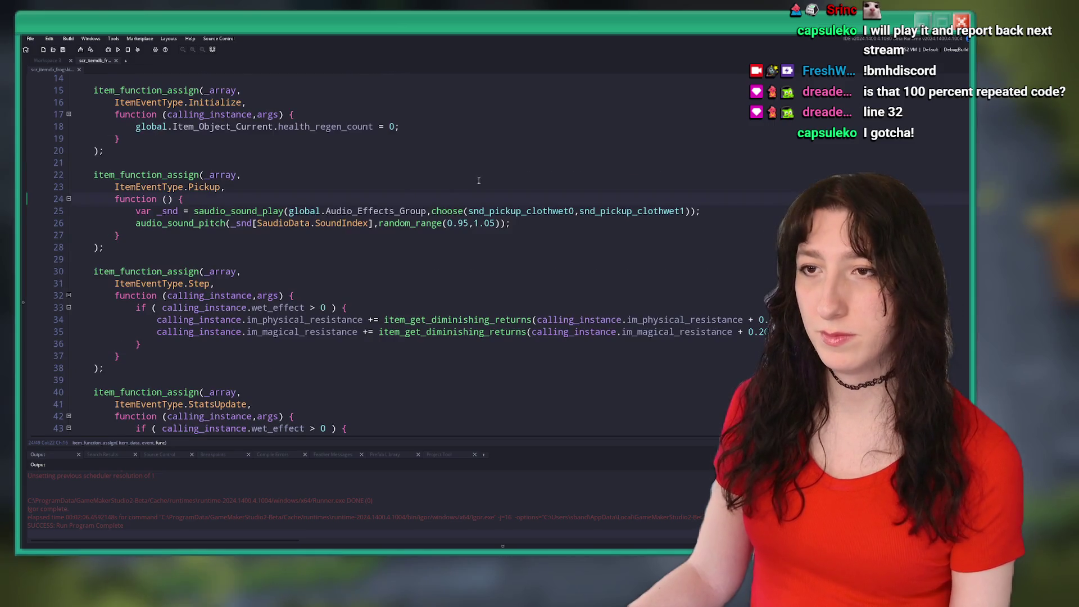
pyautogui.press('Down')
pyautogui.press('Down')
pyautogui.press('Down')
pyautogui.click(401, 157)
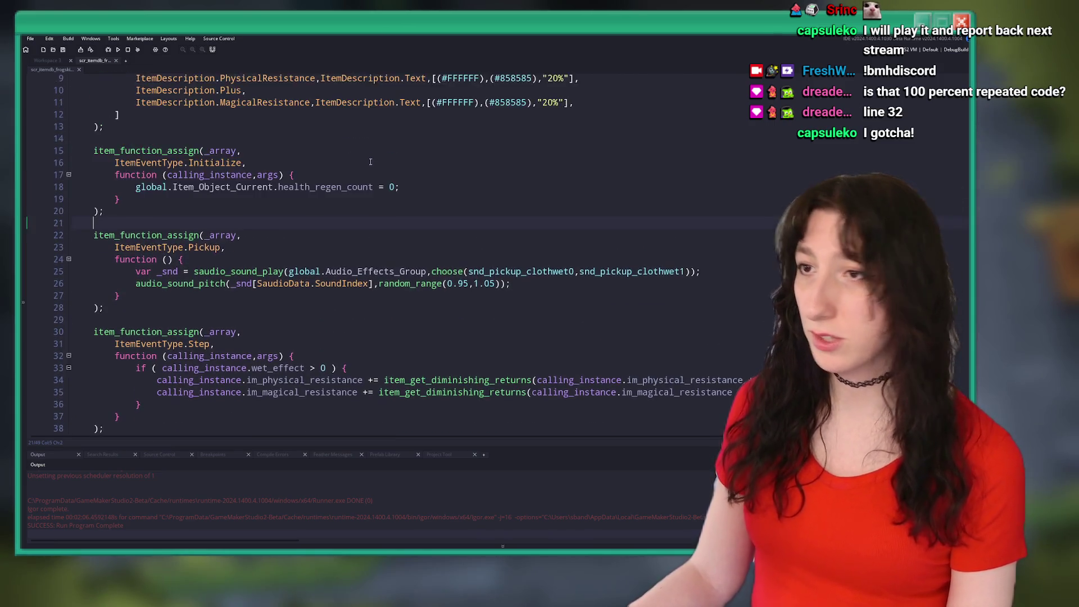
pyautogui.scroll(3, 339, 157)
pyautogui.moveTo(121, 257)
pyautogui.mouseDown()
pyautogui.moveTo(73, 256)
pyautogui.moveTo(75, 199)
pyautogui.mouseUp()
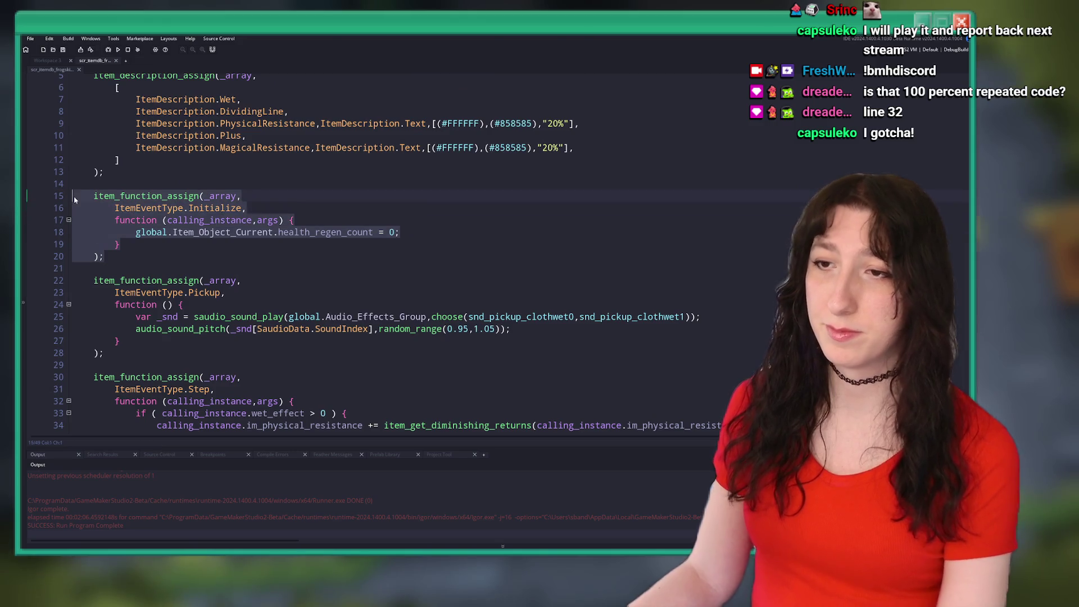
pyautogui.press('Delete')
# Close the scr_itemdb script, return to the room, and switch to Aseprite.
pyautogui.click(306, 232)
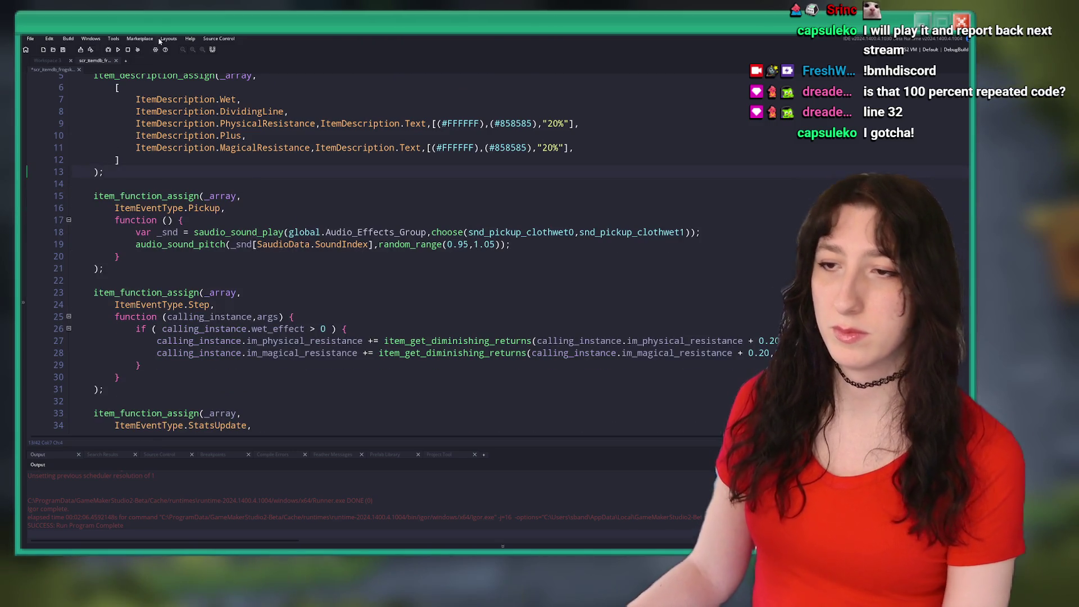
pyautogui.scroll(-1, 315, 219)
pyautogui.click(315, 204)
pyautogui.scroll(-3, 315, 204)
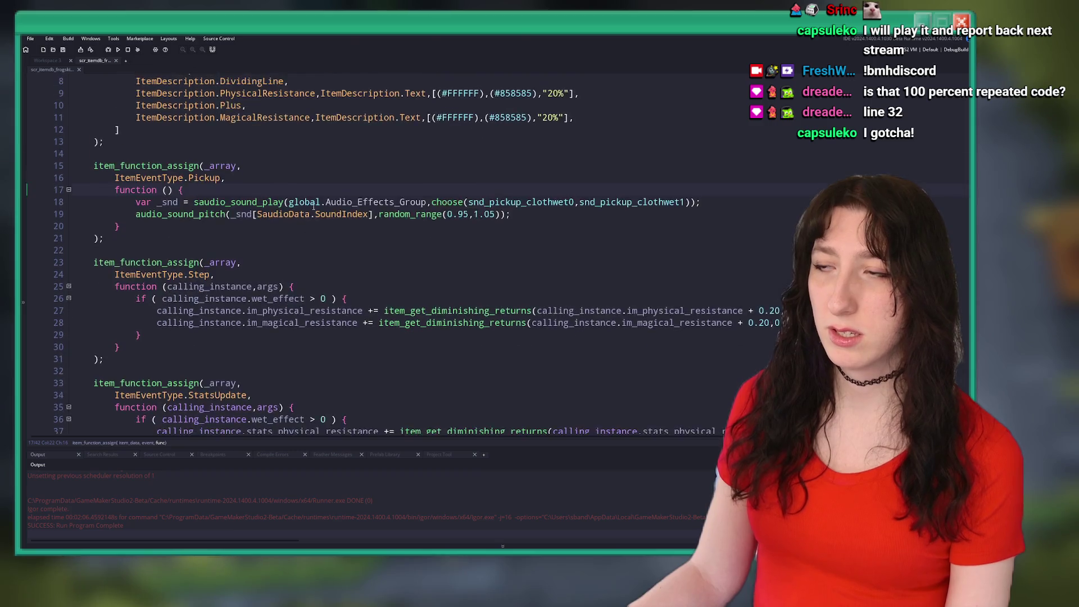
pyautogui.click(116, 62)
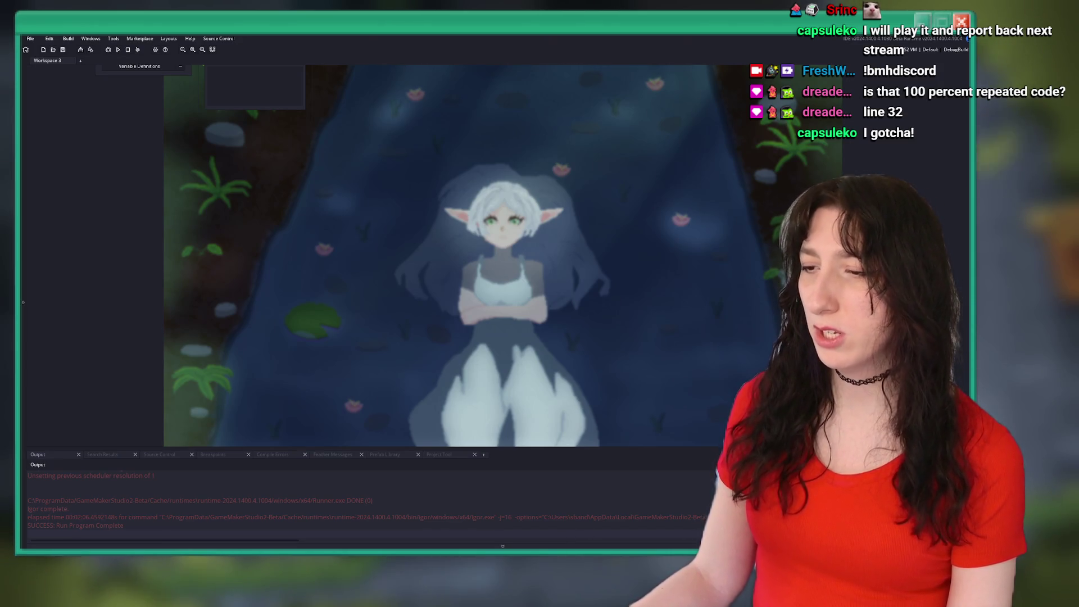
pyautogui.hotkey('alt', 'Tab')
# Browse BringMeHope > Game Art > Items > Source Files and open Items 3.aseprite.
pyautogui.click(47, 47)
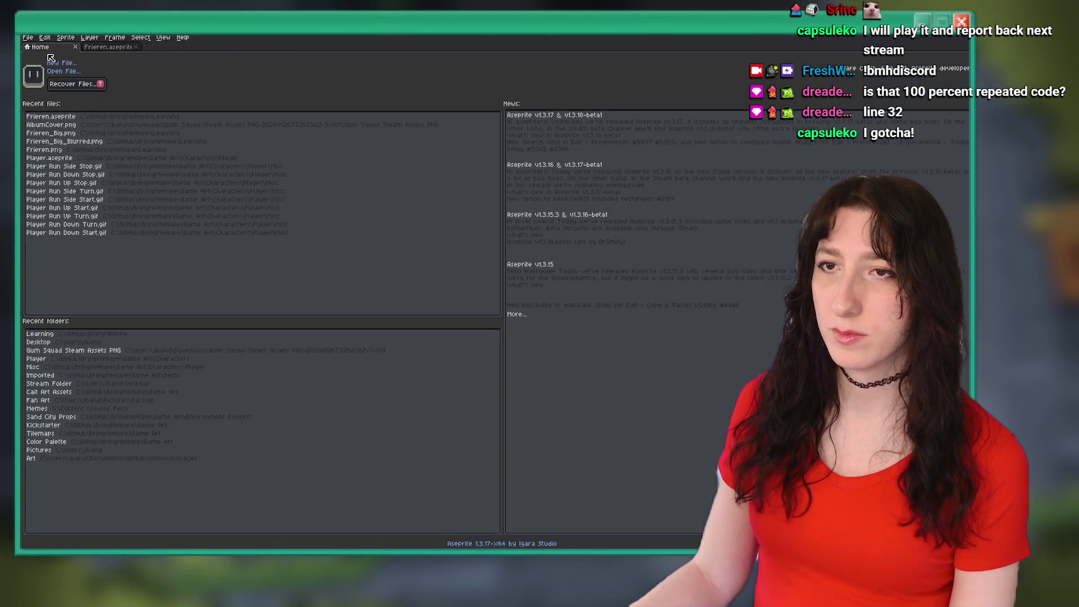
pyautogui.click(54, 64)
pyautogui.press('Escape')
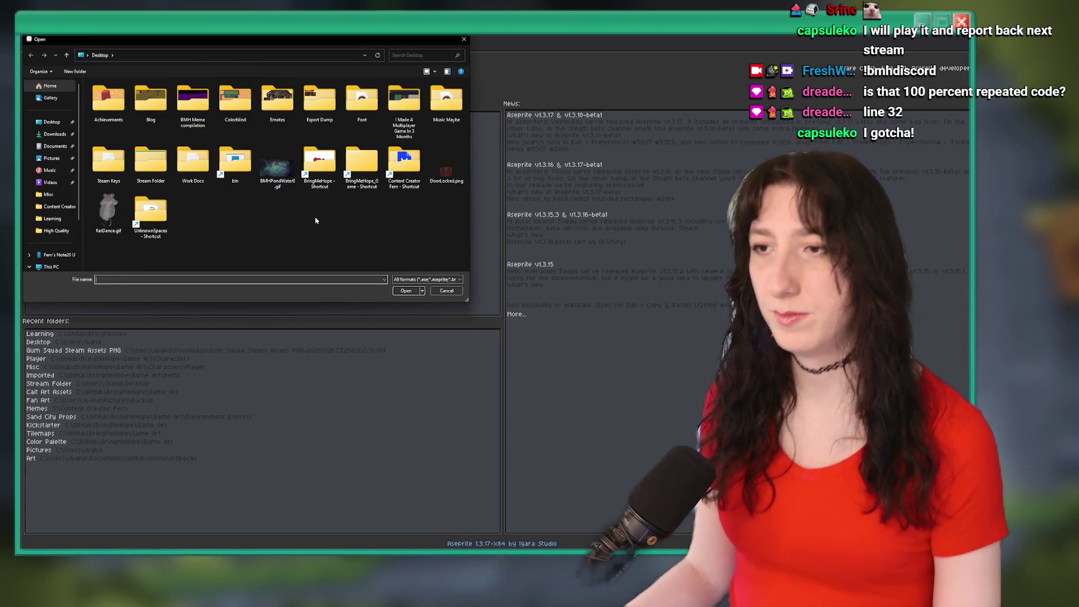
pyautogui.doubleClick(324, 180)
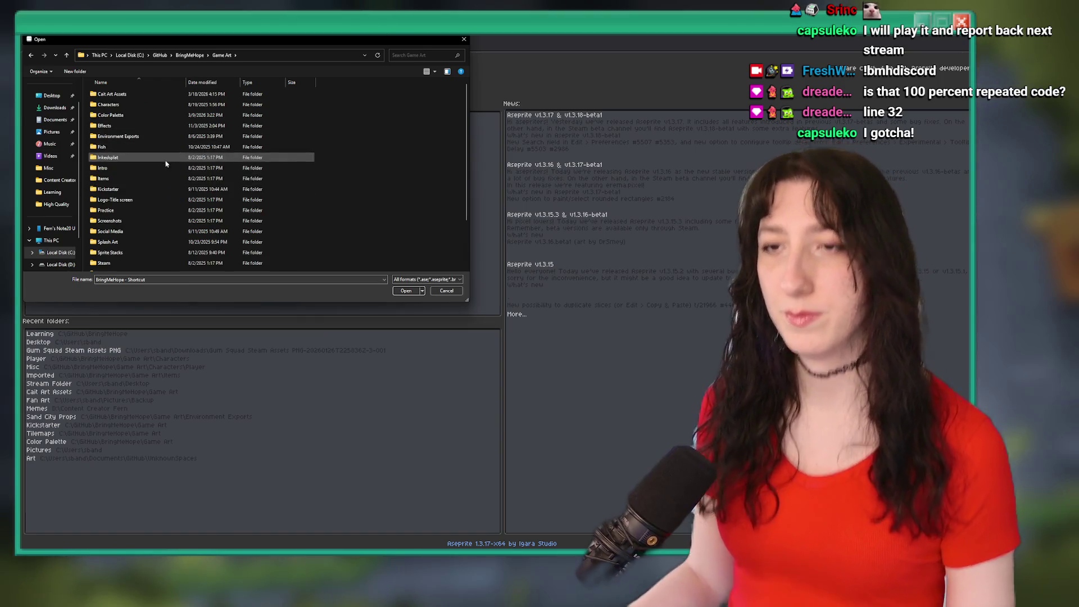
pyautogui.doubleClick(138, 178)
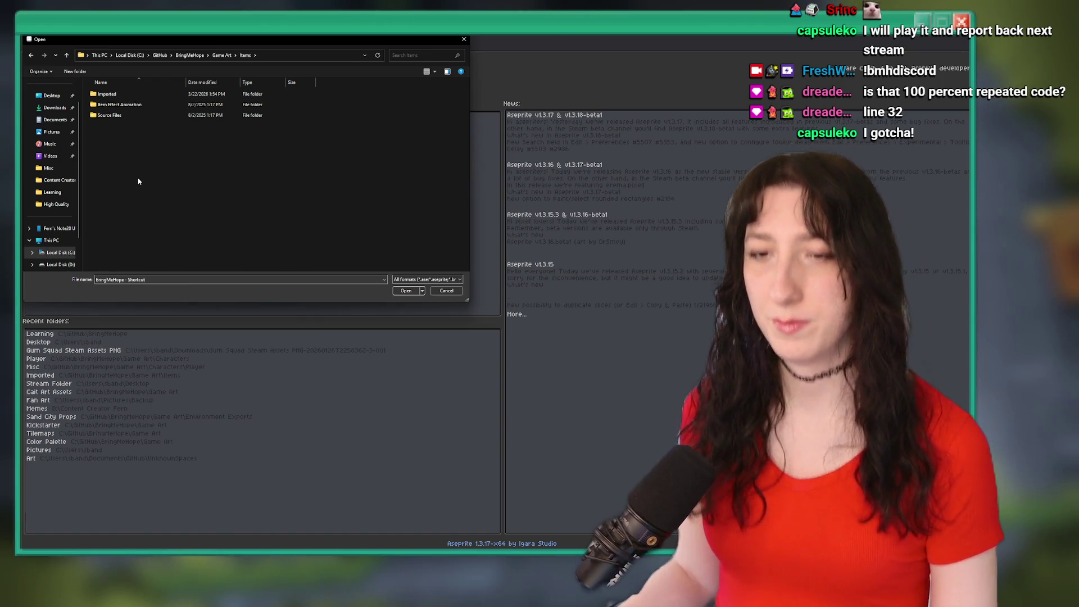
pyautogui.doubleClick(135, 115)
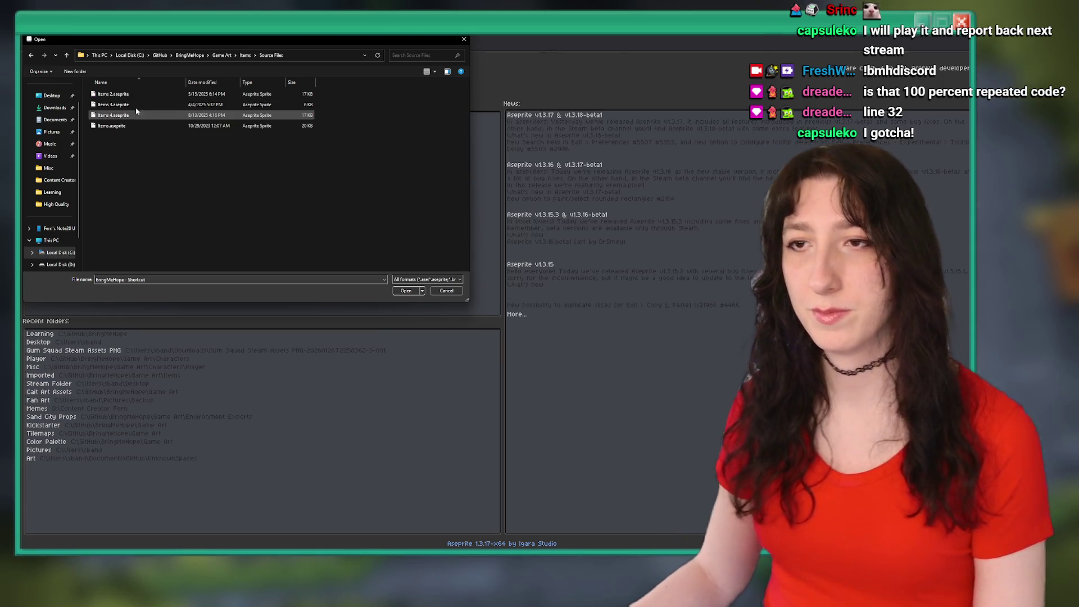
pyautogui.doubleClick(121, 105)
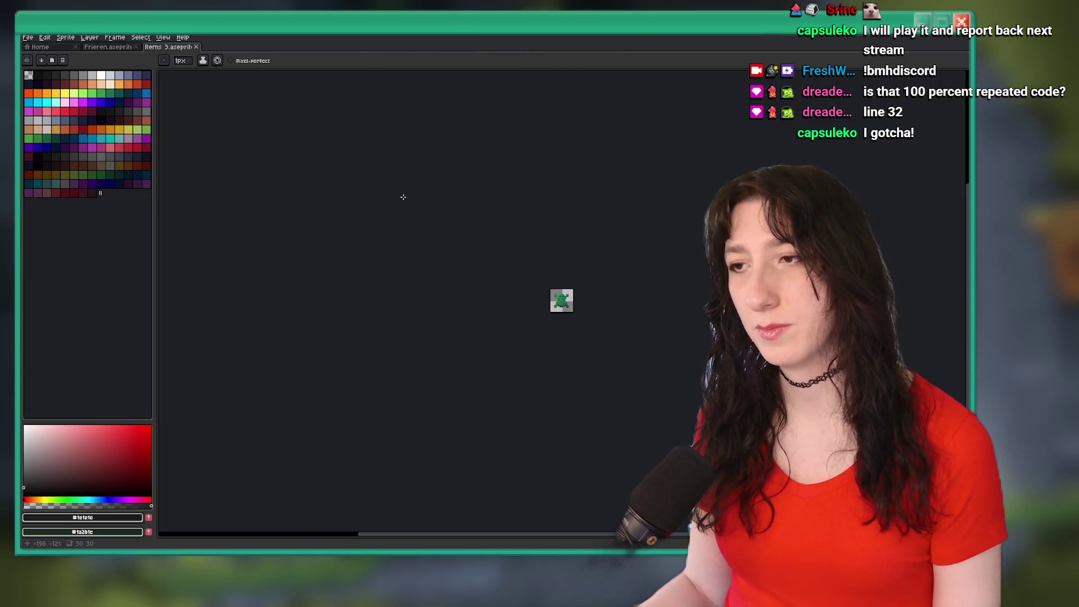
# Add a new empty layer, hide the Frog Skin art, and move the new layer below Frog Skin.
pyautogui.scroll(3, 555, 292)
pyautogui.press('Tab')
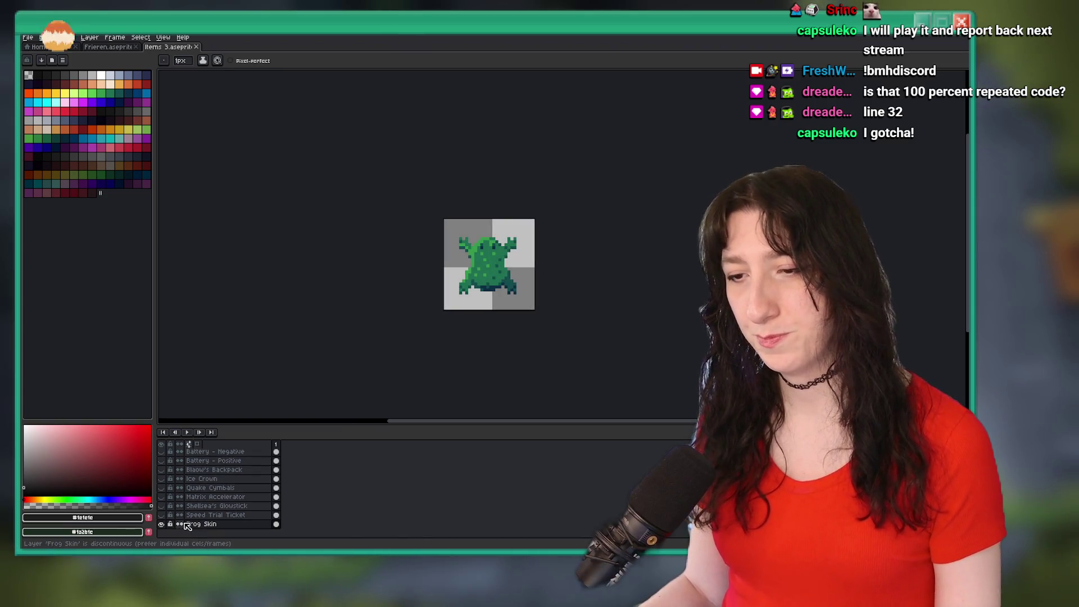
pyautogui.hotkey('shift', 'n')
pyautogui.click(161, 524)
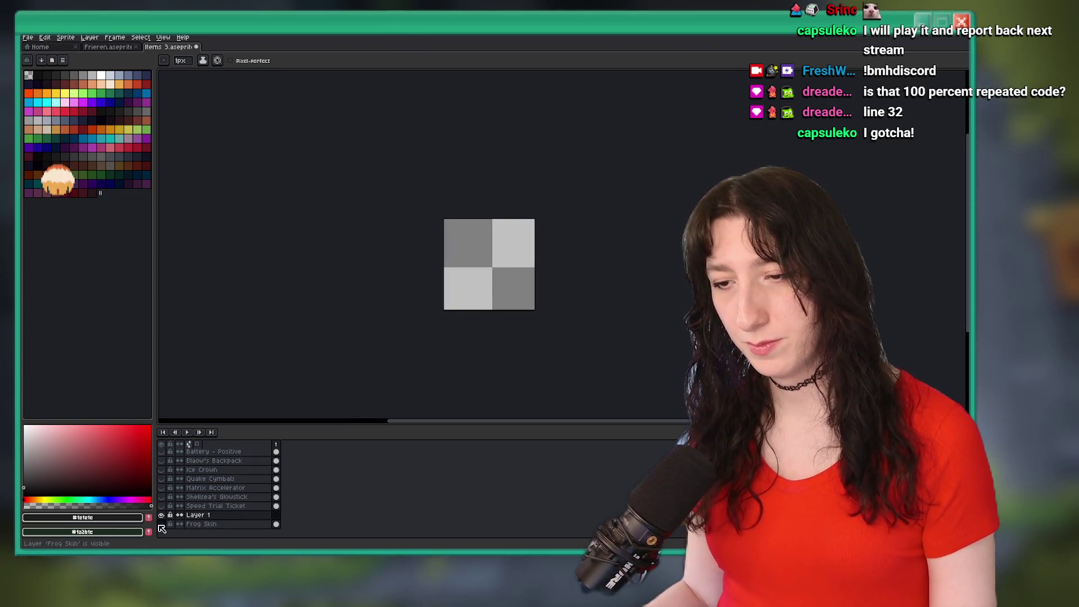
pyautogui.moveTo(218, 515); pyautogui.dragTo(218, 524)
# Begin renaming the new layer for the Leech item, clearing its name field.
pyautogui.doubleClick(224, 524)
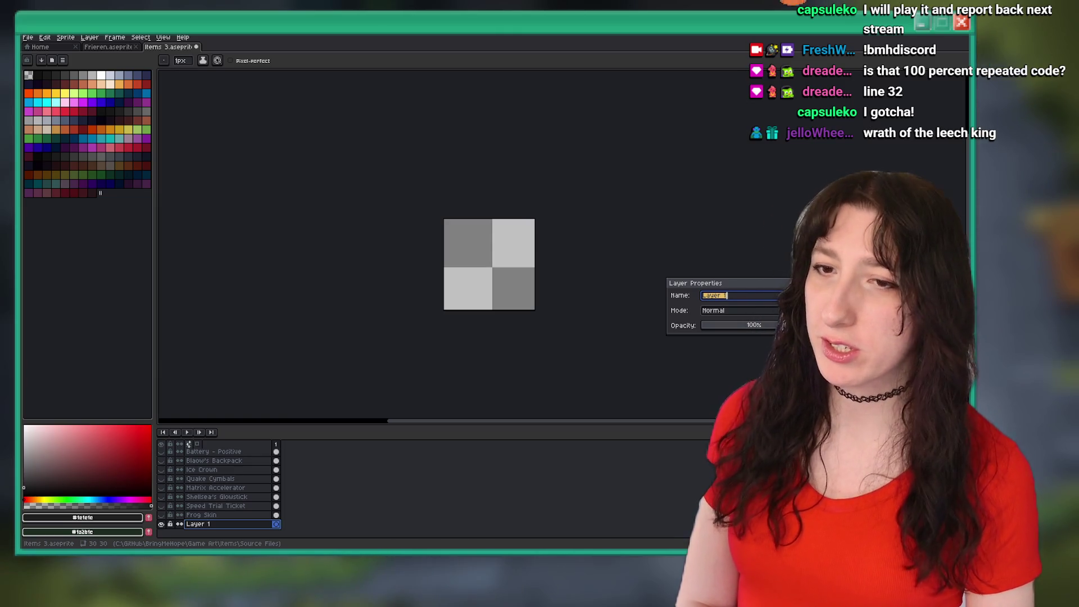
pyautogui.write('L')
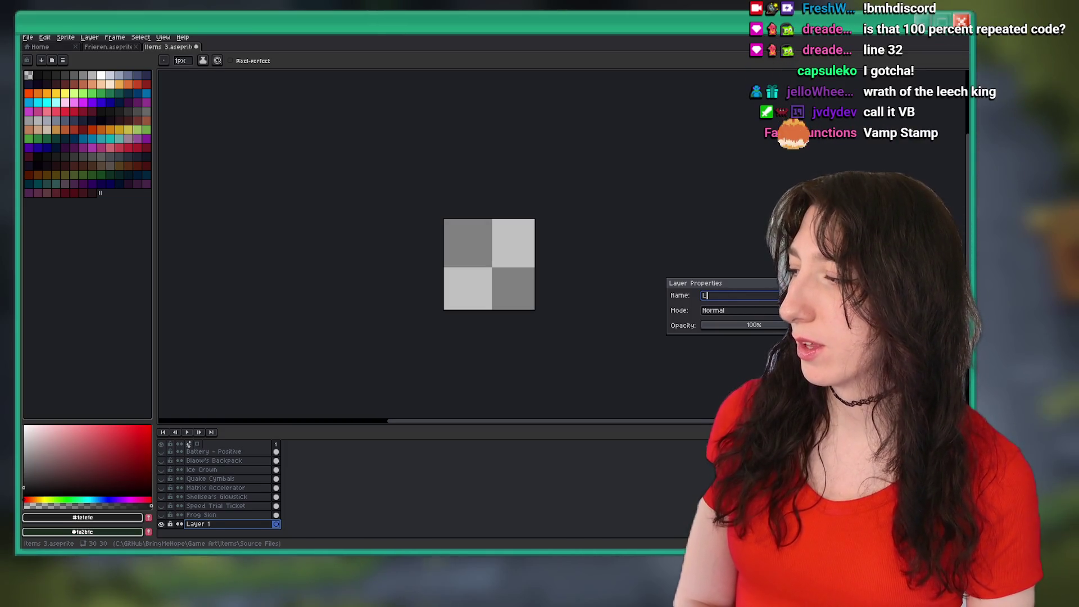
pyautogui.press('BackSpace')
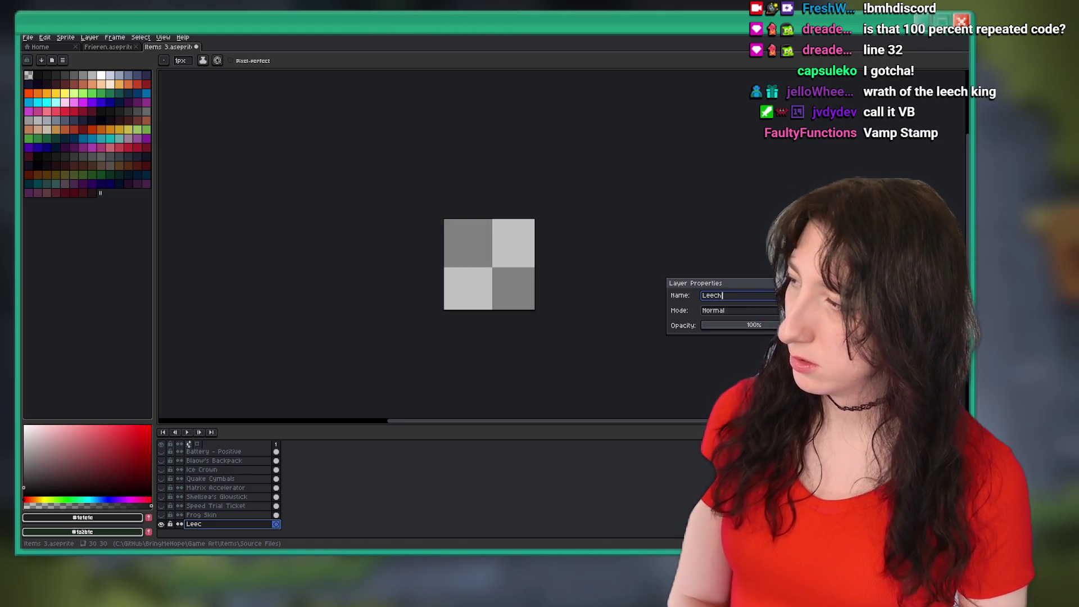
pyautogui.press('BackSpace')
pyautogui.press('BackSpace')
pyautogui.press('BackSpace')
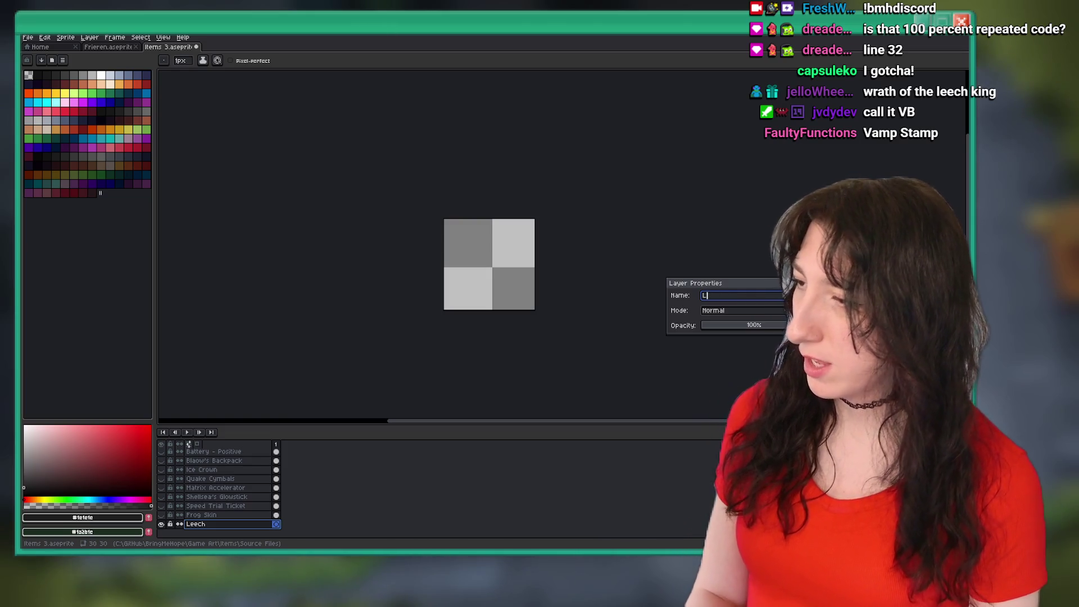
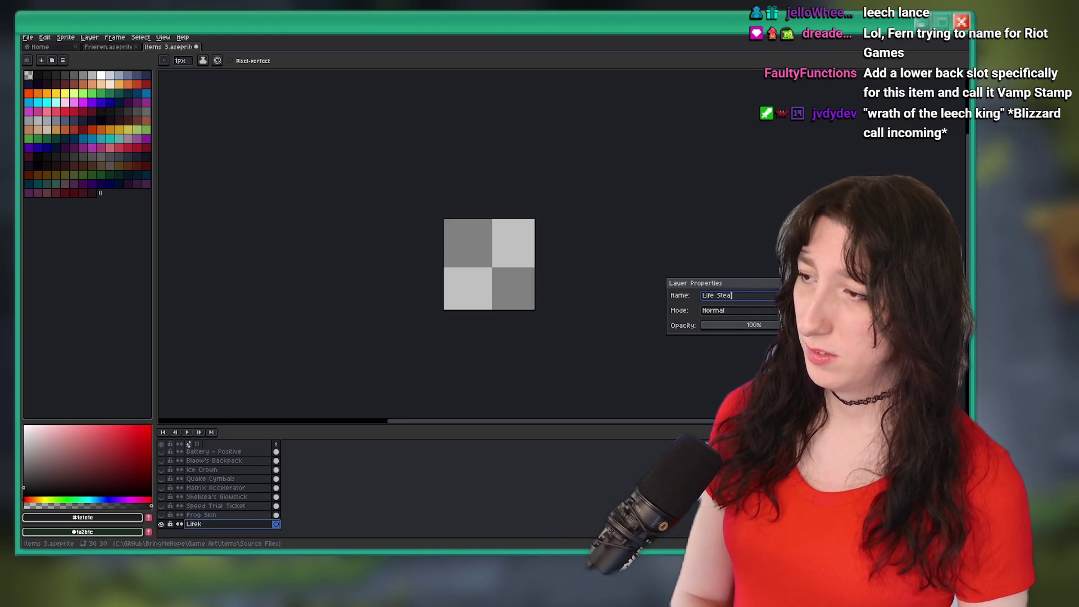
# Complete the layer name as 'Life Stealer', confirm it, and zoom in on the canvas.
pyautogui.write('aler')
pyautogui.press('Return')
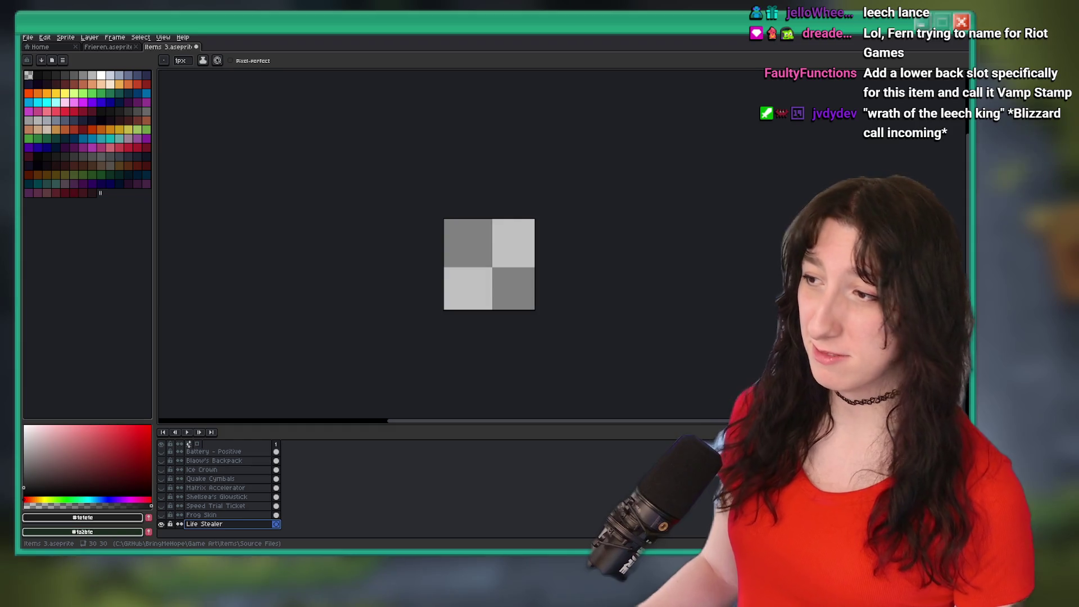
pyautogui.scroll(3, 495, 262)
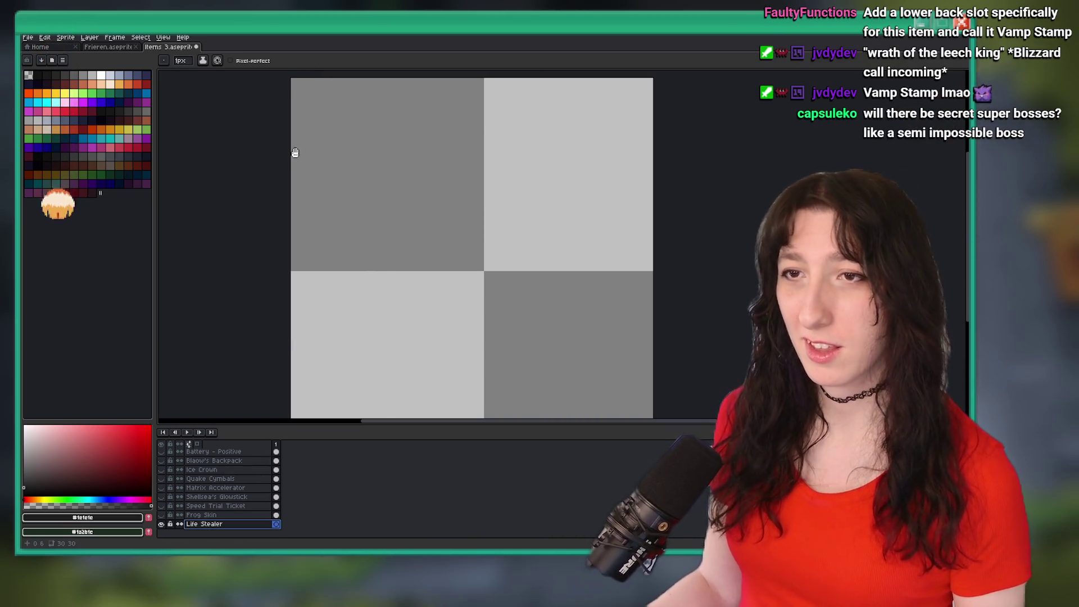
# Pick orange from the palette and drag an oval selection across the canvas.
pyautogui.click(46, 93)
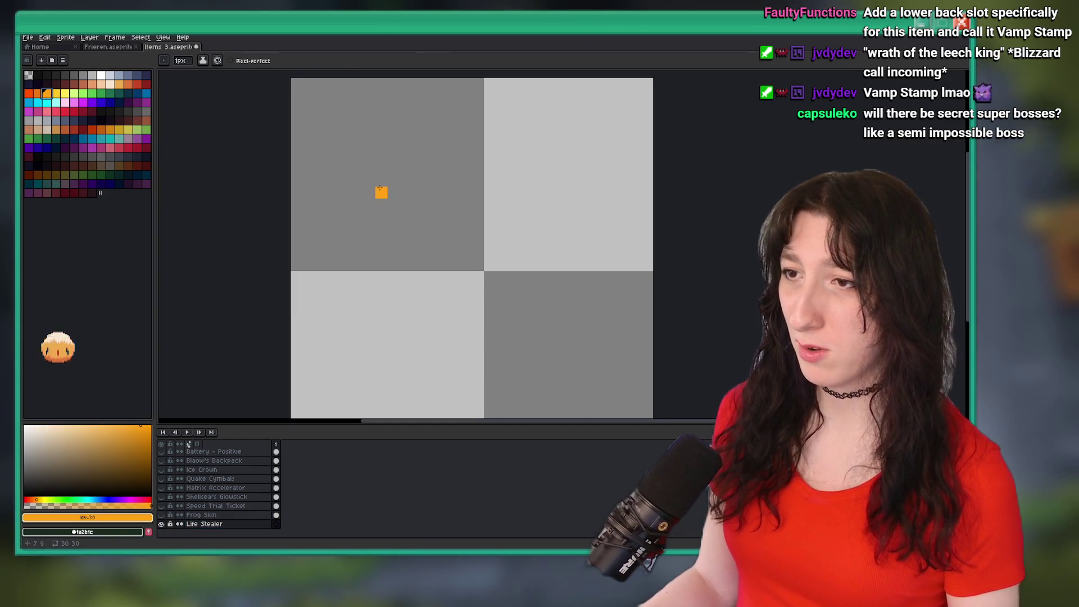
pyautogui.hotkey('shift', 'm')
pyautogui.moveTo(374, 173); pyautogui.dragTo(538, 337)
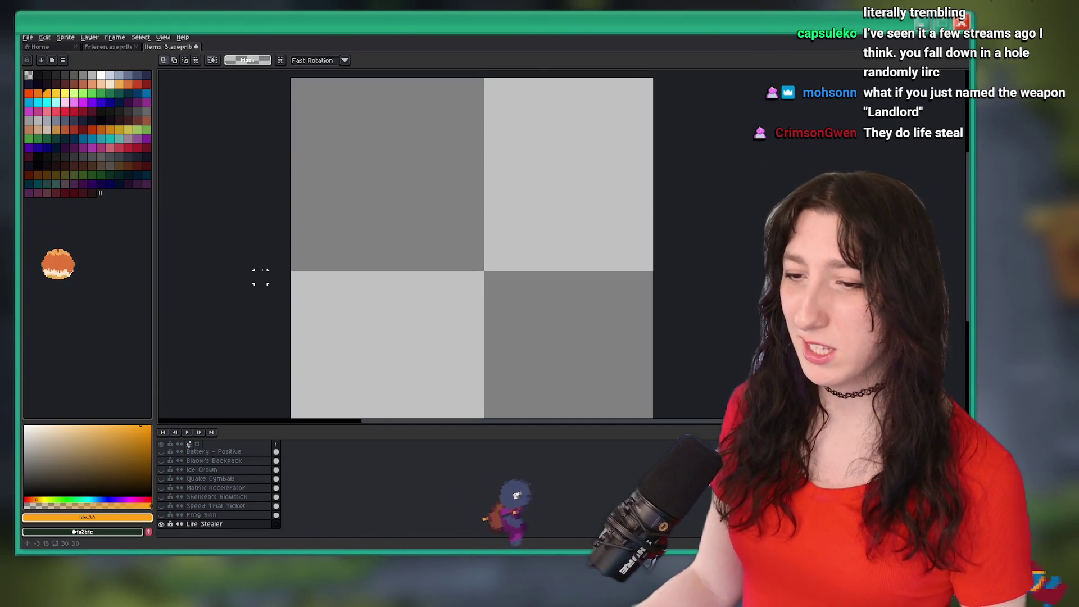
pyautogui.scroll(-1, 428, 243)
# Save Items 3.aseprite and undo a stray pencil test stroke.
pyautogui.hotkey('ctrl', 's')
pyautogui.scroll(1, 393, 244)
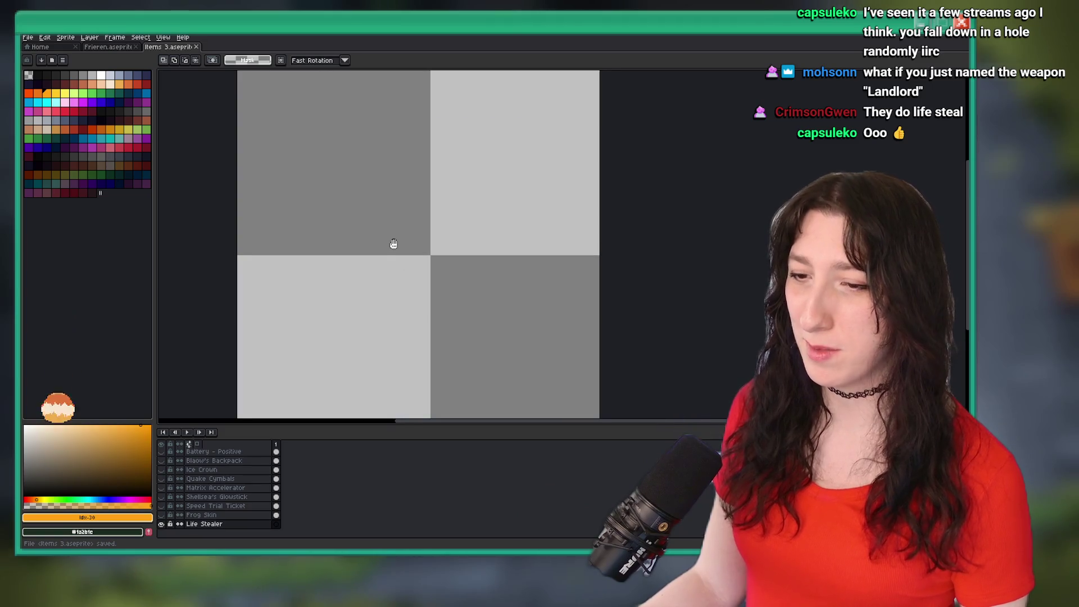
pyautogui.press('b')
pyautogui.moveTo(323, 216); pyautogui.dragTo(382, 264)
pyautogui.hotkey('ctrl', 'z')
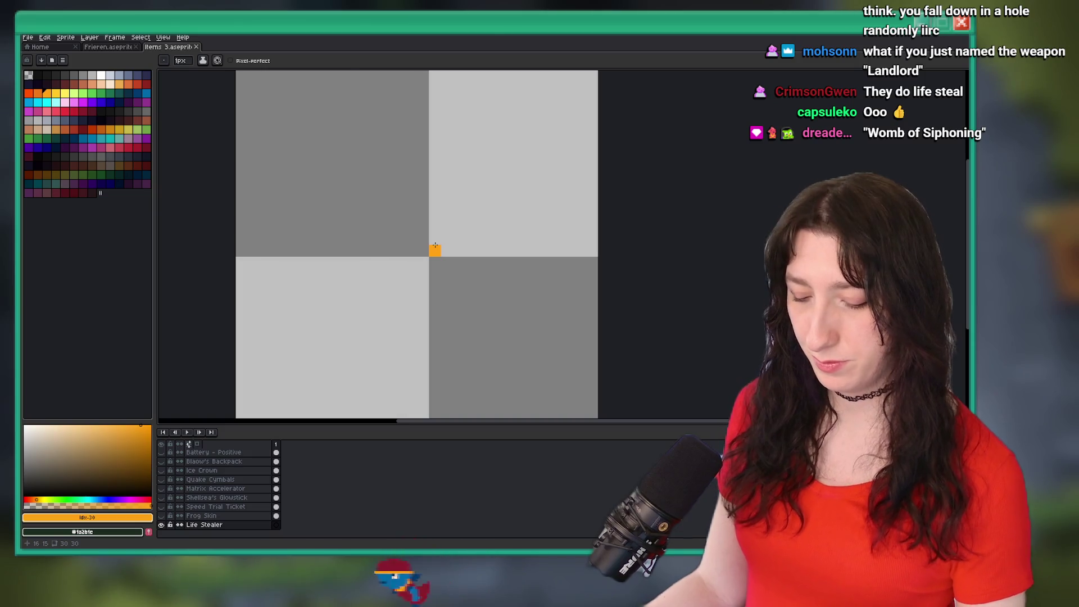
# Trace a thin orange ring inside an oval selection at the sprite's centre.
pyautogui.hotkey('shift', 'm')
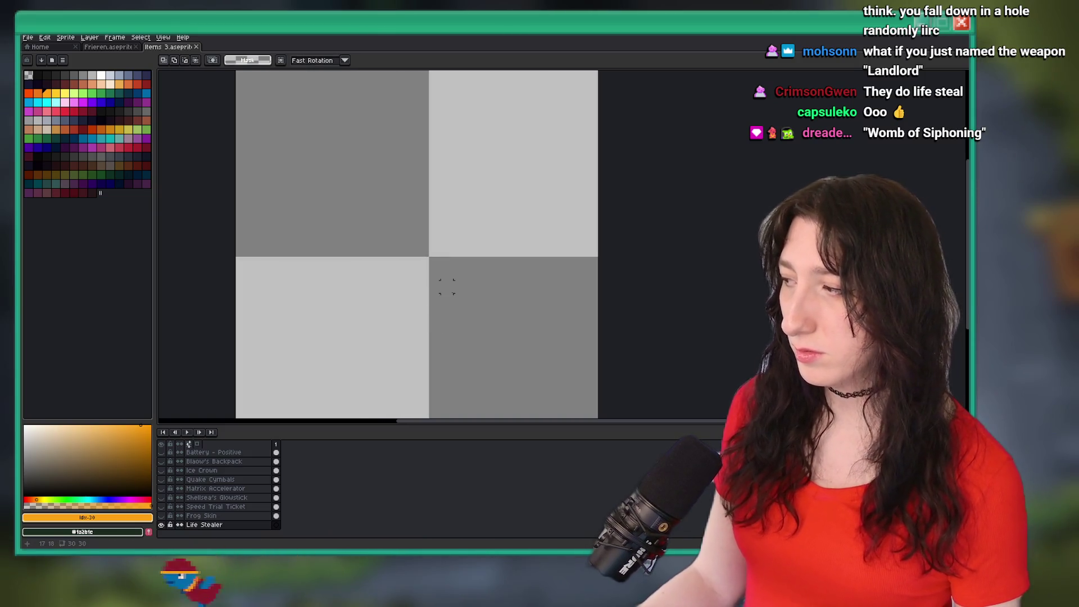
pyautogui.moveTo(458, 311); pyautogui.dragTo(337, 213)
pyautogui.scroll(1, 334, 255)
pyautogui.press('b')
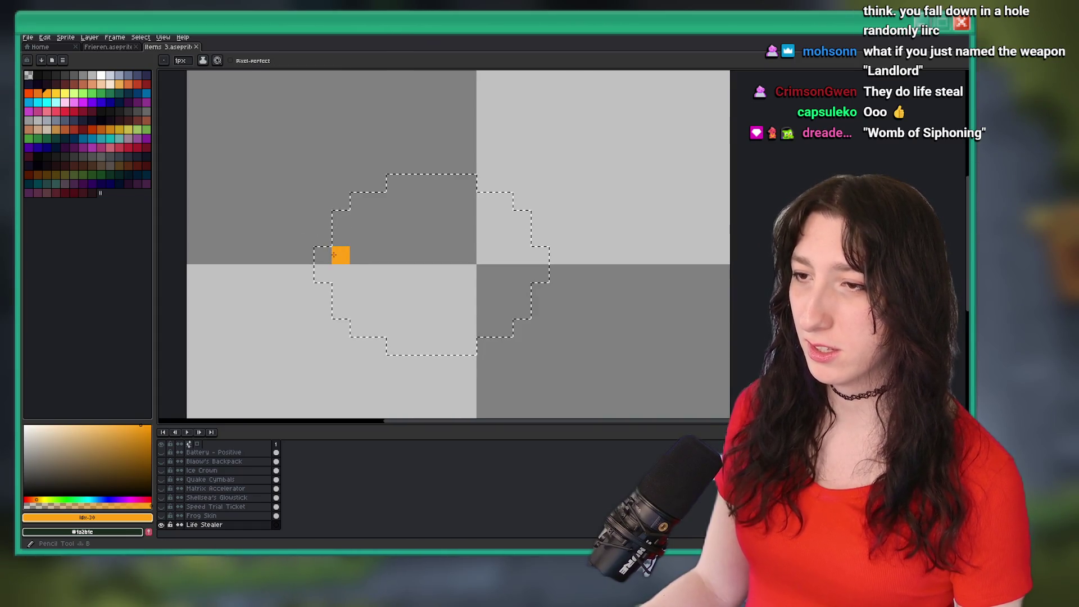
pyautogui.moveTo(324, 270)
pyautogui.mouseDown()
pyautogui.moveTo(341, 300)
pyautogui.moveTo(396, 343)
pyautogui.moveTo(469, 345)
pyautogui.moveTo(528, 283)
pyautogui.mouseUp()
pyautogui.scroll(-5, 481, 332)
pyautogui.scroll(4, 483, 333)
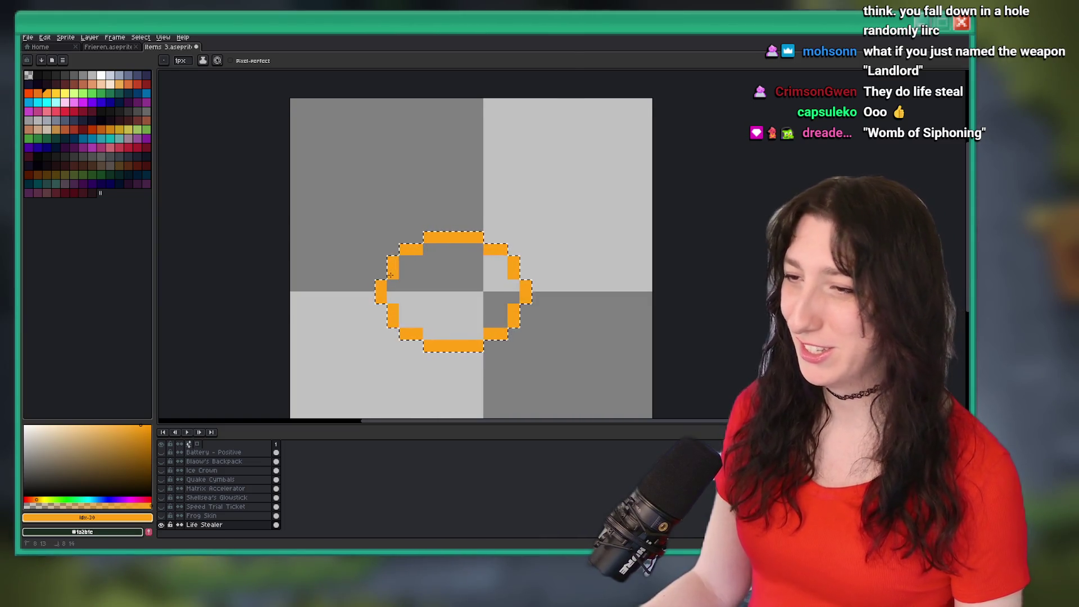
# Box-select the orange ring and bring up the Outline effect for it.
pyautogui.press('m')
pyautogui.moveTo(339, 221); pyautogui.dragTo(544, 375)
pyautogui.scroll(-3, 544, 375)
pyautogui.scroll(1, 511, 343)
pyautogui.click(490, 331)
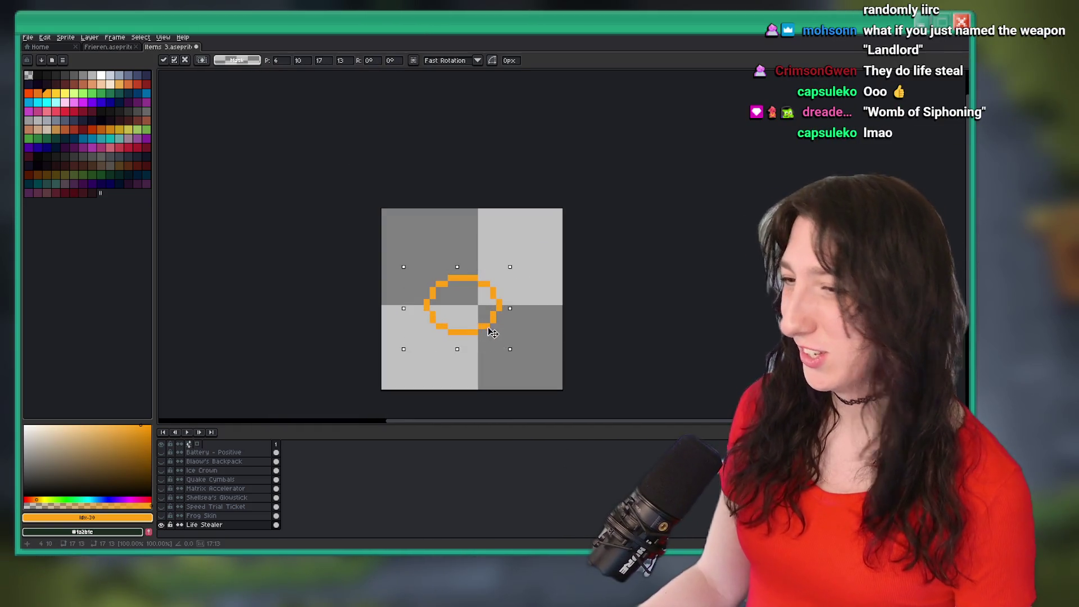
pyautogui.hotkey('shift', 'o')
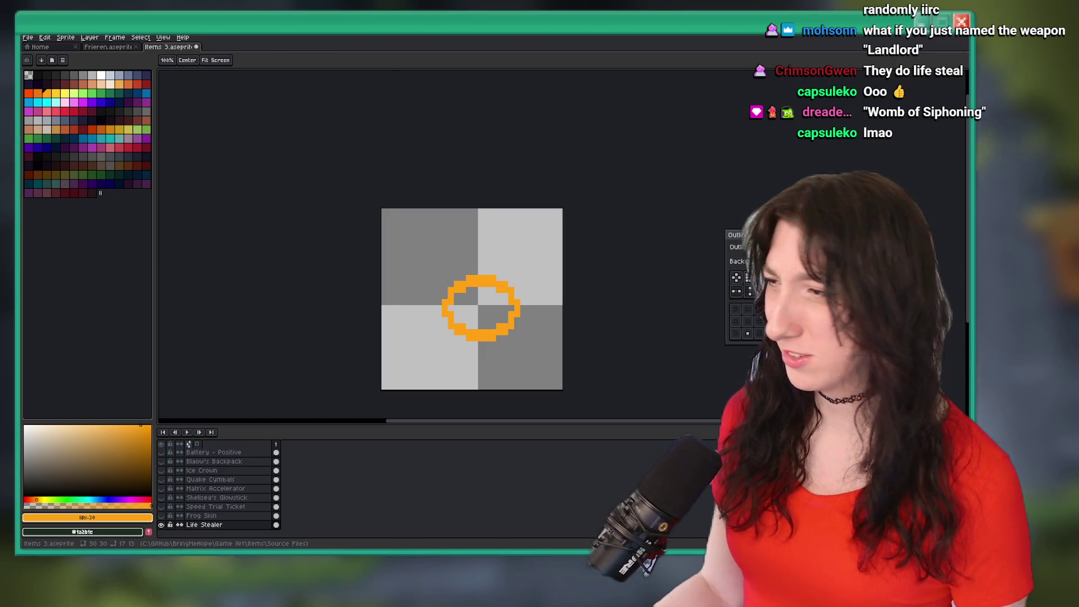
# Thicken the ring with an outline that also extends on the top side.
pyautogui.click(750, 307)
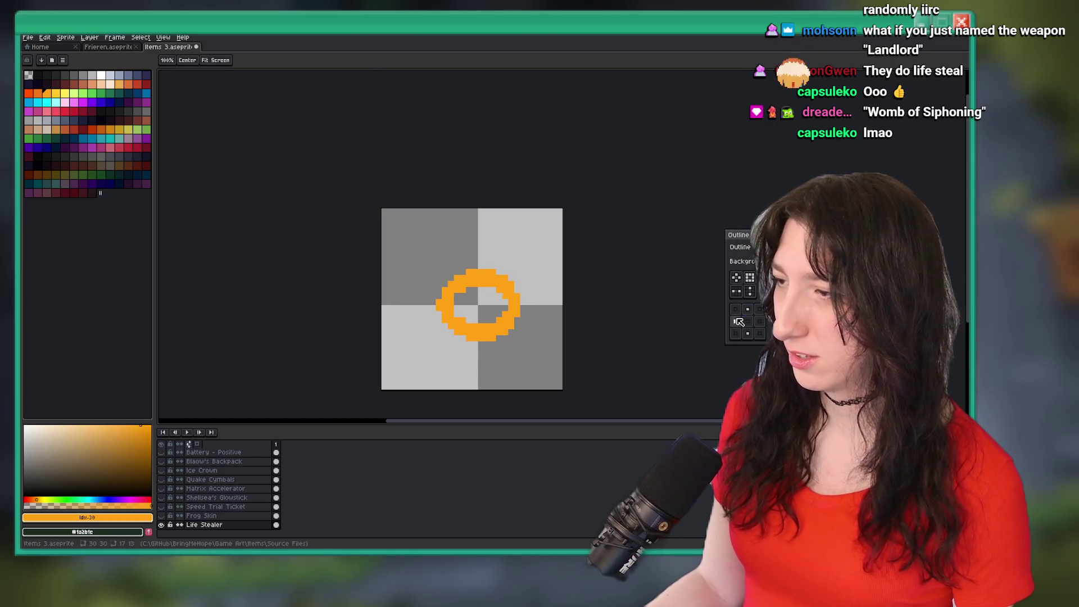
pyautogui.press('Return')
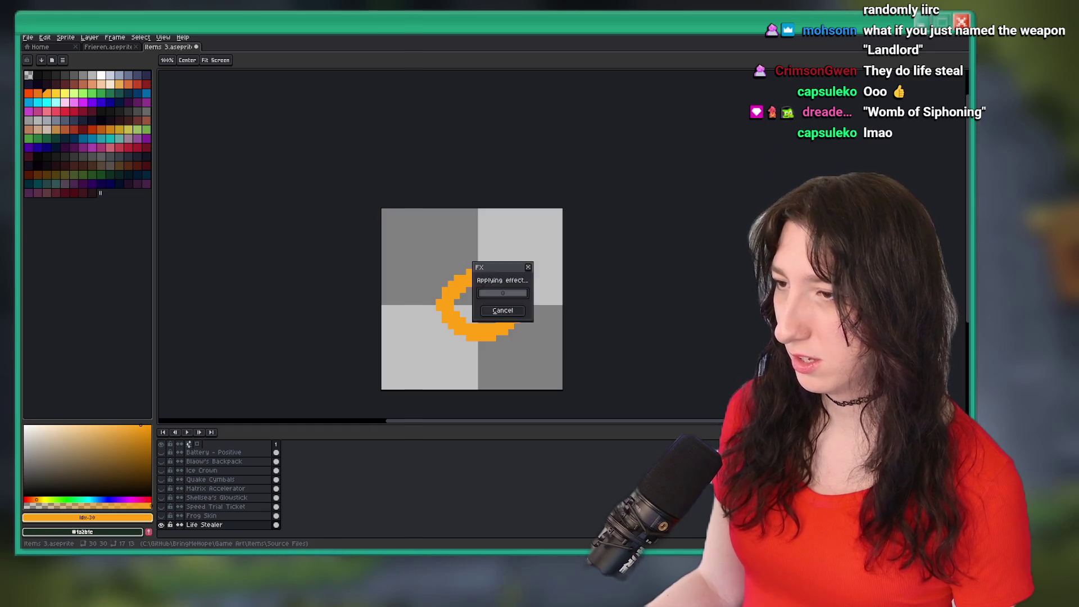
pyautogui.scroll(-5, 598, 269)
pyautogui.scroll(4, 552, 280)
pyautogui.scroll(3, 553, 280)
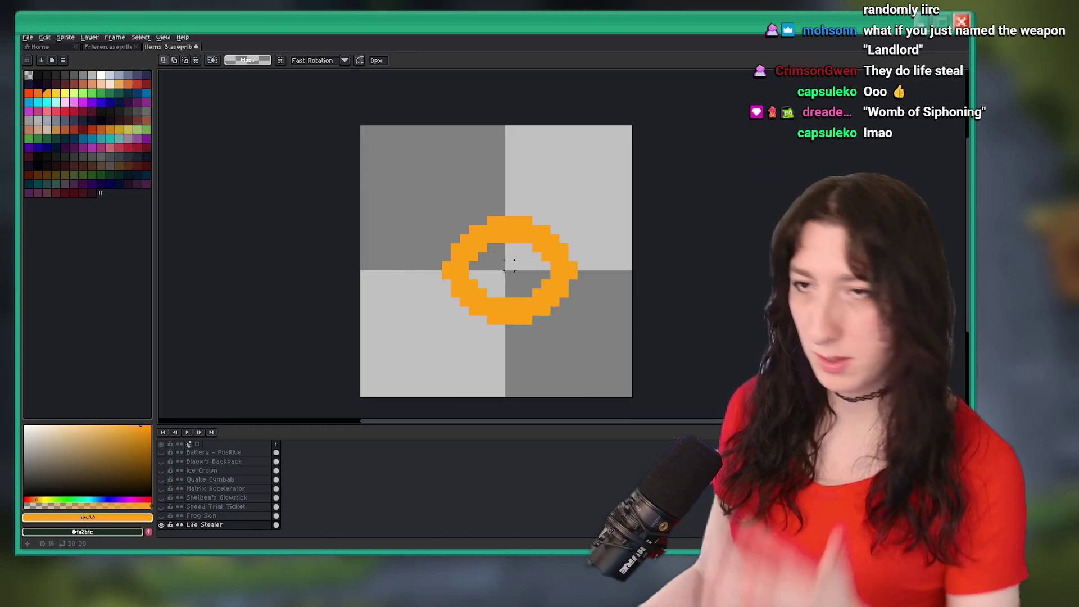
pyautogui.scroll(1, 400, 229)
pyautogui.scroll(-1, 401, 229)
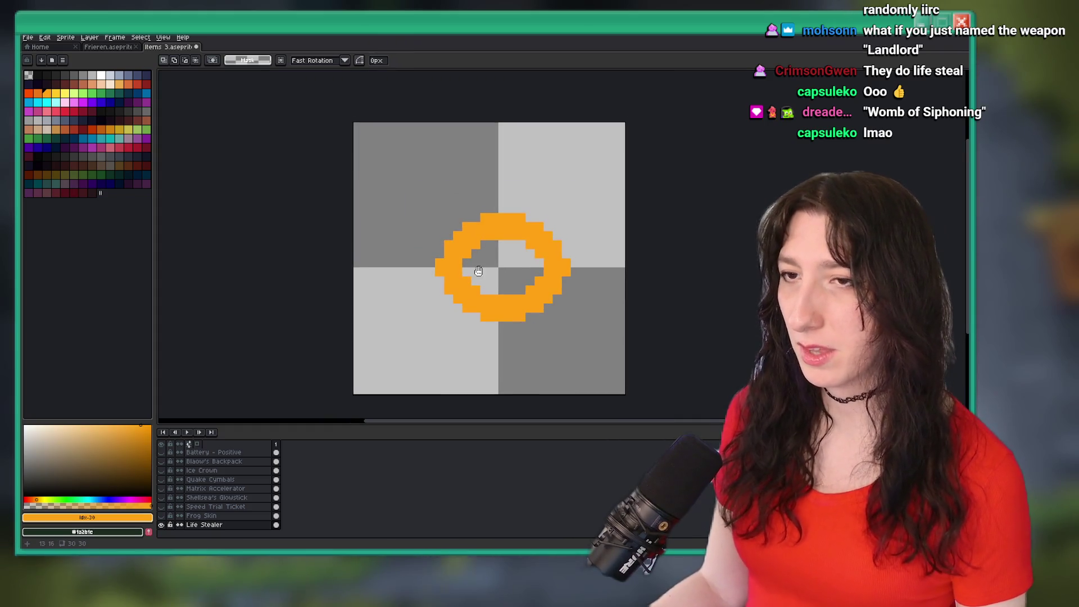
# Place a yellow highlight pixel on the ring.
pyautogui.click(56, 93)
pyautogui.press('b')
pyautogui.scroll(2, 451, 241)
pyautogui.click(451, 239)
pyautogui.scroll(1, 451, 240)
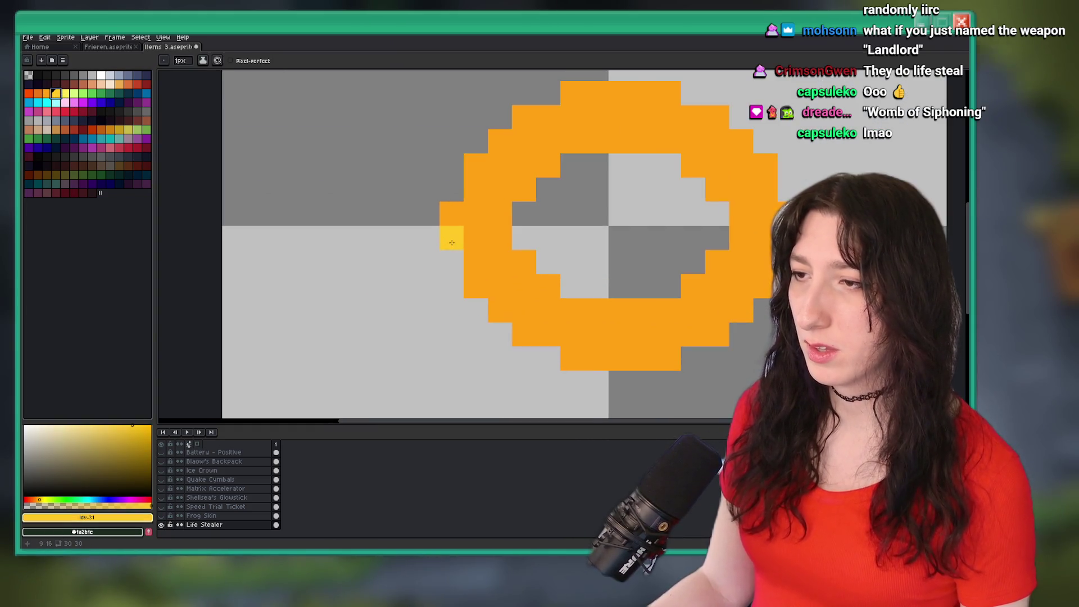
pyautogui.scroll(-1, 444, 241)
pyautogui.scroll(1, 362, 194)
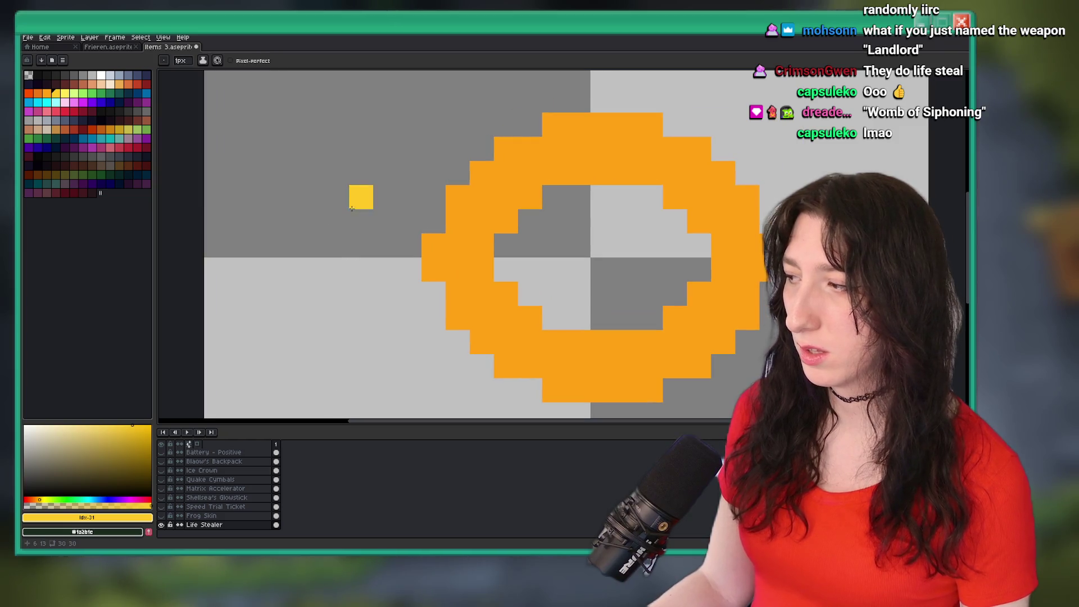
pyautogui.scroll(-3, 505, 179)
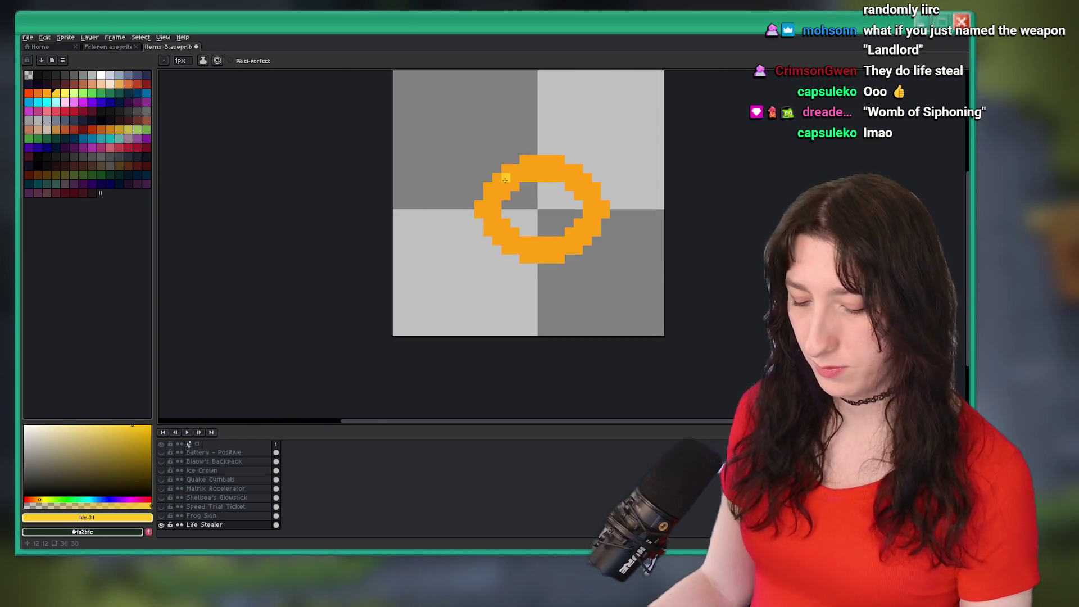
# Select the ring and nudge it up-left by one pixel.
pyautogui.moveTo(455, 151); pyautogui.dragTo(662, 304)
pyautogui.moveTo(574, 245)
pyautogui.mouseDown()
pyautogui.moveTo(559, 234)
pyautogui.moveTo(542, 290)
pyautogui.moveTo(544, 251)
pyautogui.mouseUp()
pyautogui.scroll(1, 562, 233)
pyautogui.scroll(-1, 542, 265)
pyautogui.scroll(3, 542, 264)
pyautogui.scroll(-5, 544, 259)
# Box-select the ring again and move it down three pixels to overlap the original.
pyautogui.press('m')
pyautogui.moveTo(585, 145)
pyautogui.mouseDown()
pyautogui.moveTo(474, 281)
pyautogui.moveTo(493, 263)
pyautogui.moveTo(495, 239)
pyautogui.mouseUp()
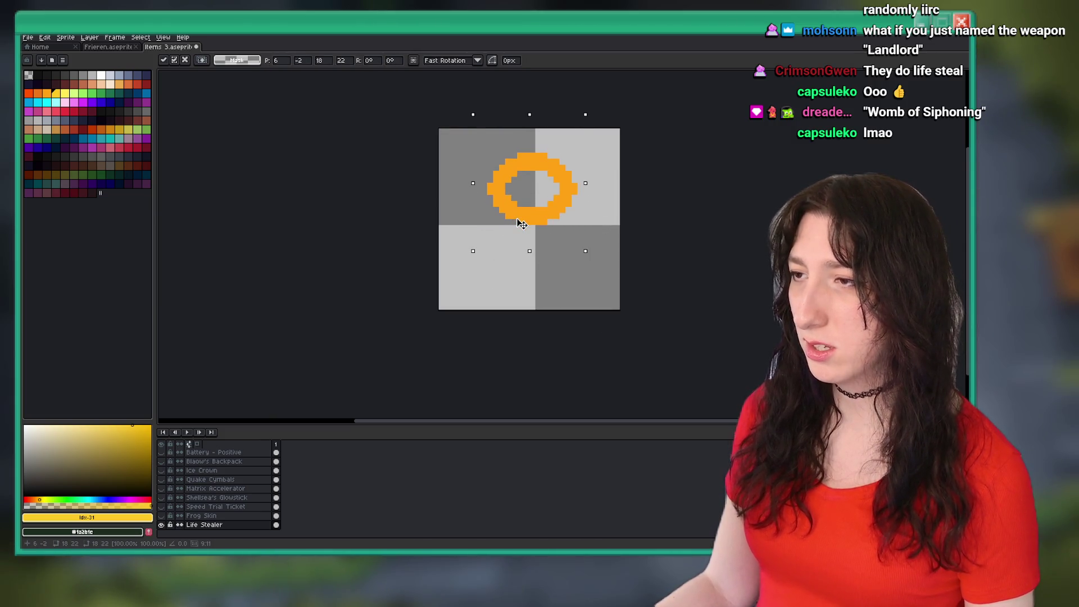
pyautogui.scroll(1, 531, 219)
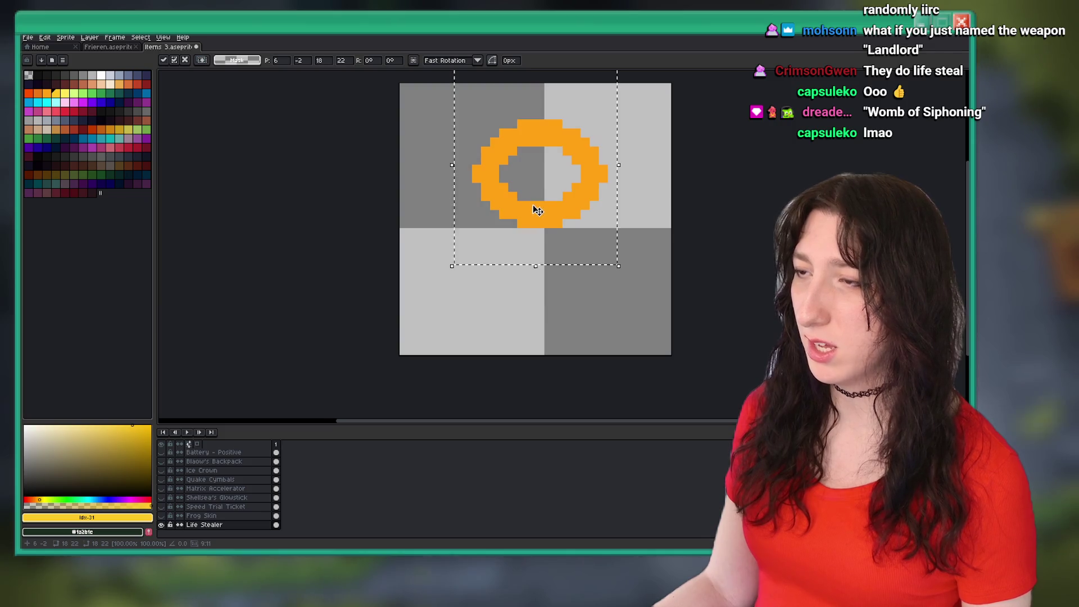
pyautogui.scroll(1, 535, 212)
pyautogui.moveTo(537, 193); pyautogui.dragTo(542, 239)
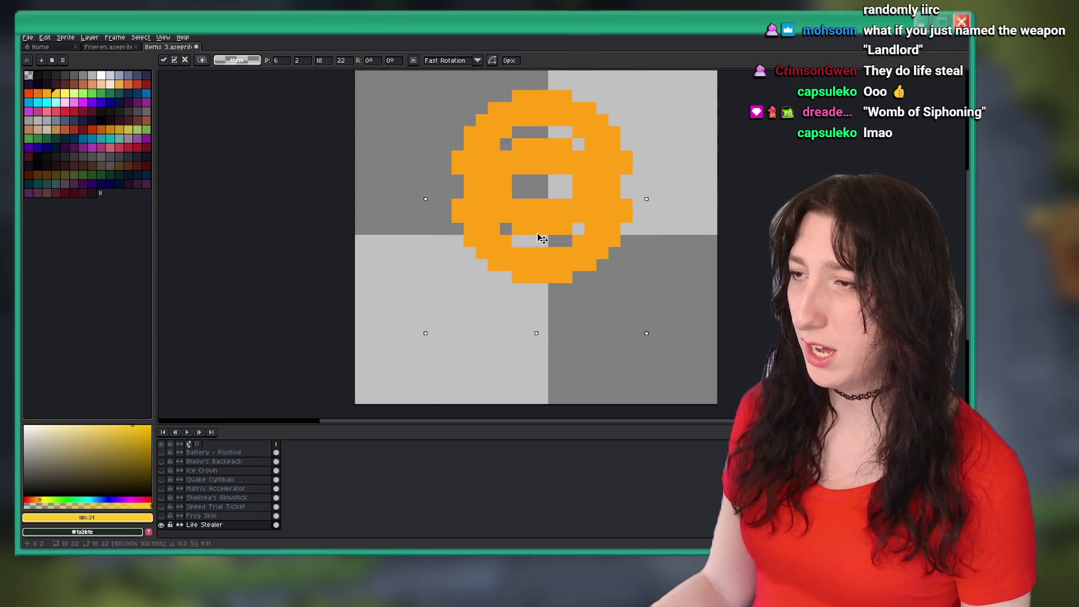
pyautogui.scroll(-2, 537, 234)
pyautogui.scroll(1, 540, 231)
pyautogui.scroll(-2, 551, 227)
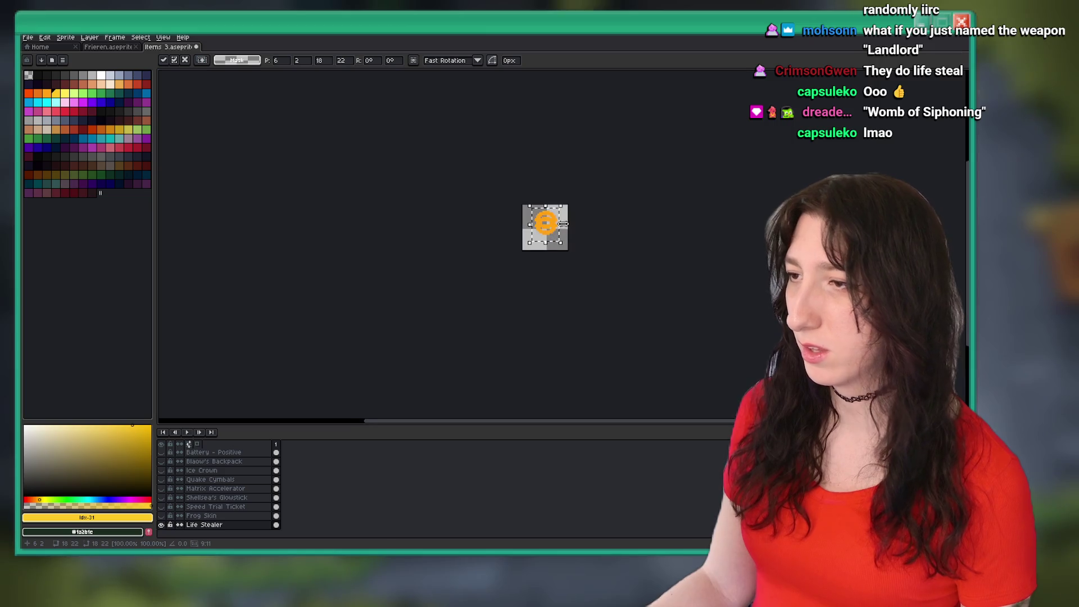
pyautogui.scroll(5, 590, 227)
pyautogui.moveTo(472, 241)
pyautogui.mouseDown()
pyautogui.moveTo(474, 254)
pyautogui.moveTo(430, 306)
pyautogui.mouseUp()
# Fill the bottom ring with a darker orange shadow colour.
pyautogui.press('g')
pyautogui.press('[')
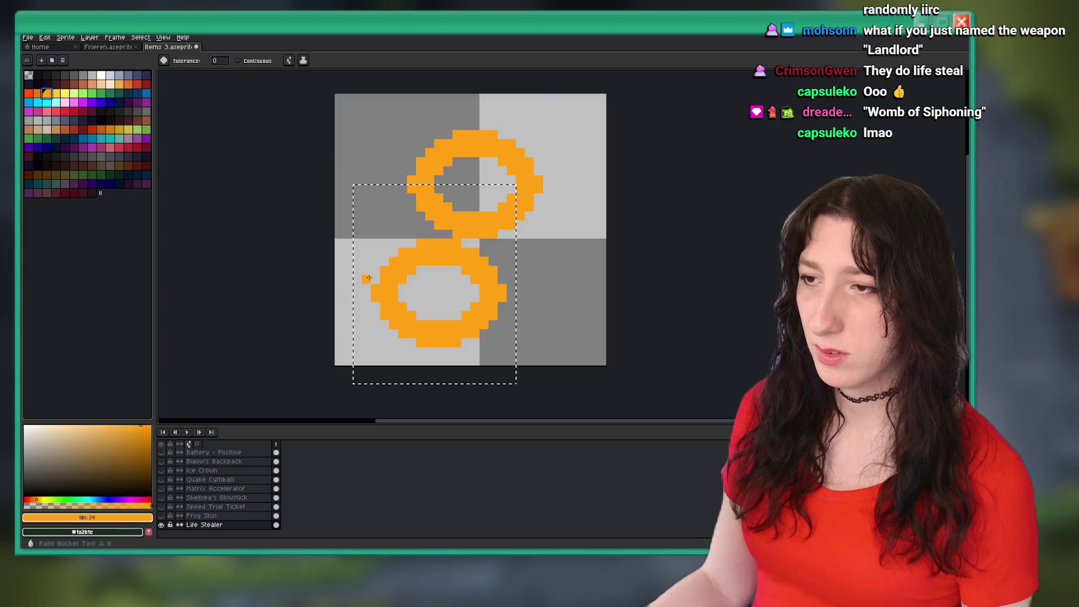
pyautogui.click(42, 96)
pyautogui.click(412, 259)
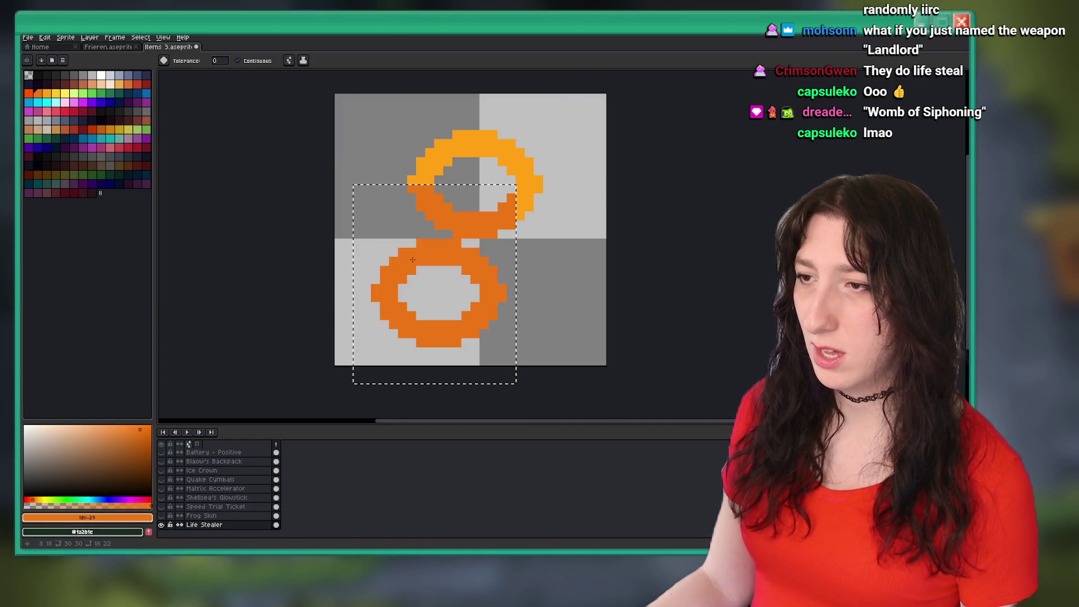
pyautogui.hotkey('ctrl', 'z')
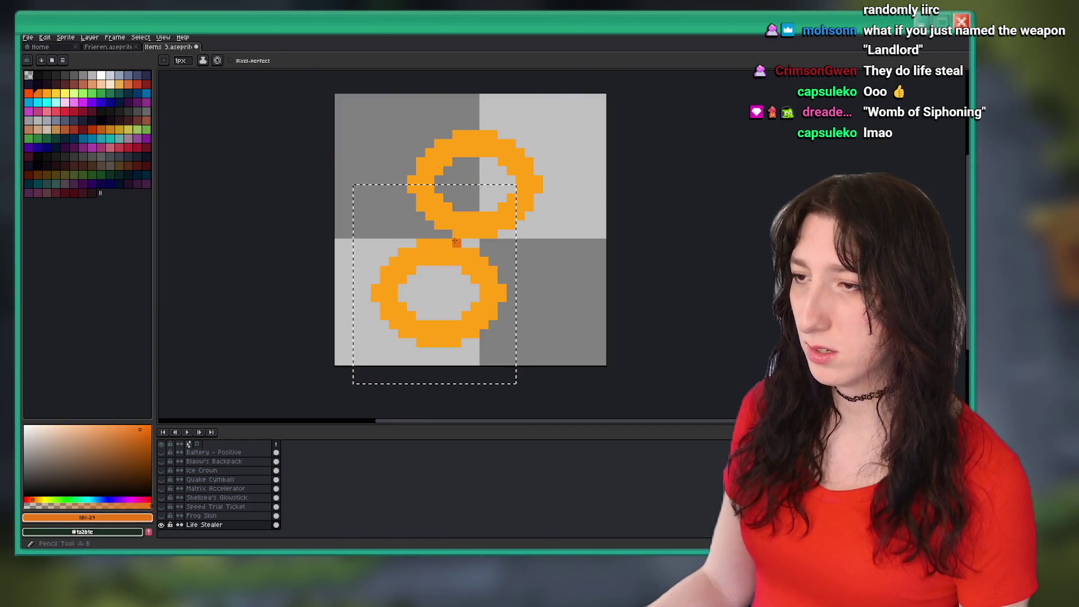
pyautogui.click(440, 246)
# Shift the bottom ring slightly up and right and commit its position.
pyautogui.press('v')
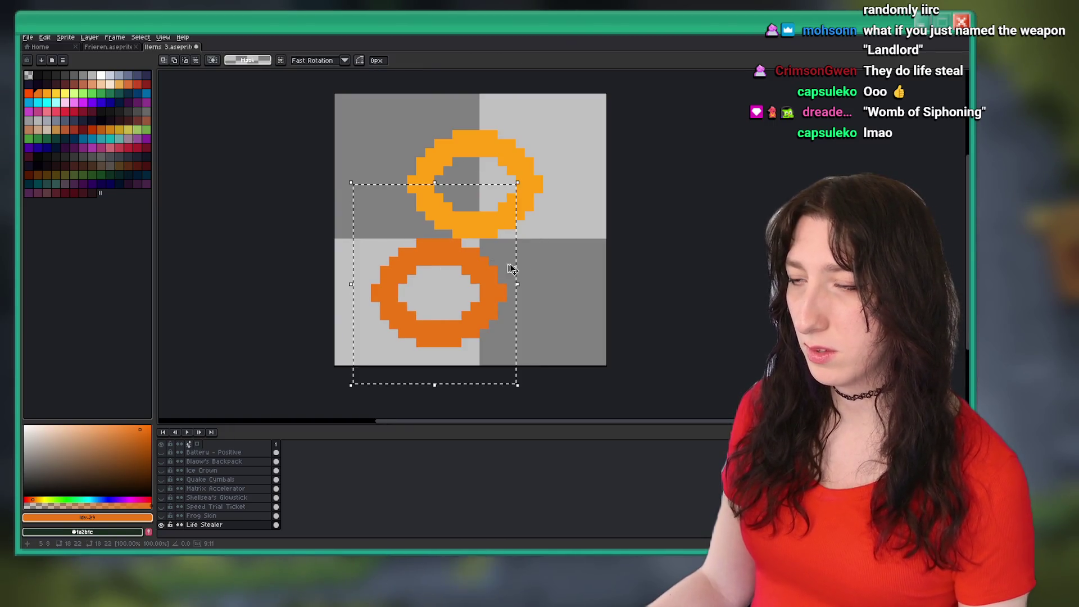
pyautogui.moveTo(503, 241); pyautogui.dragTo(370, 348)
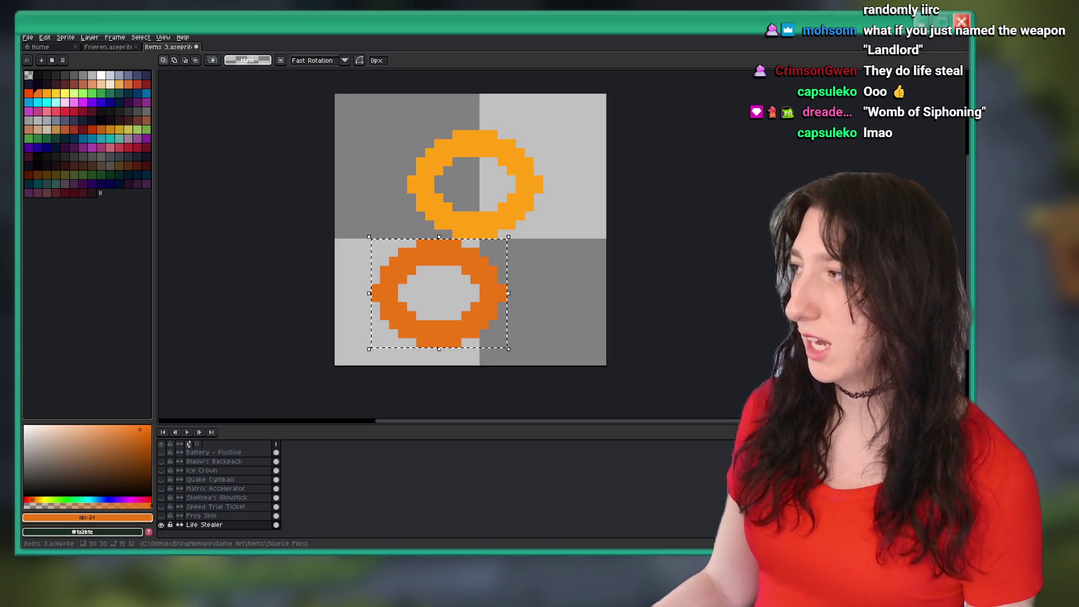
pyautogui.moveTo(427, 327)
pyautogui.mouseDown()
pyautogui.moveTo(482, 277)
pyautogui.moveTo(474, 230)
pyautogui.moveTo(427, 183)
pyautogui.mouseUp()
pyautogui.hotkey('ctrl', 'z')
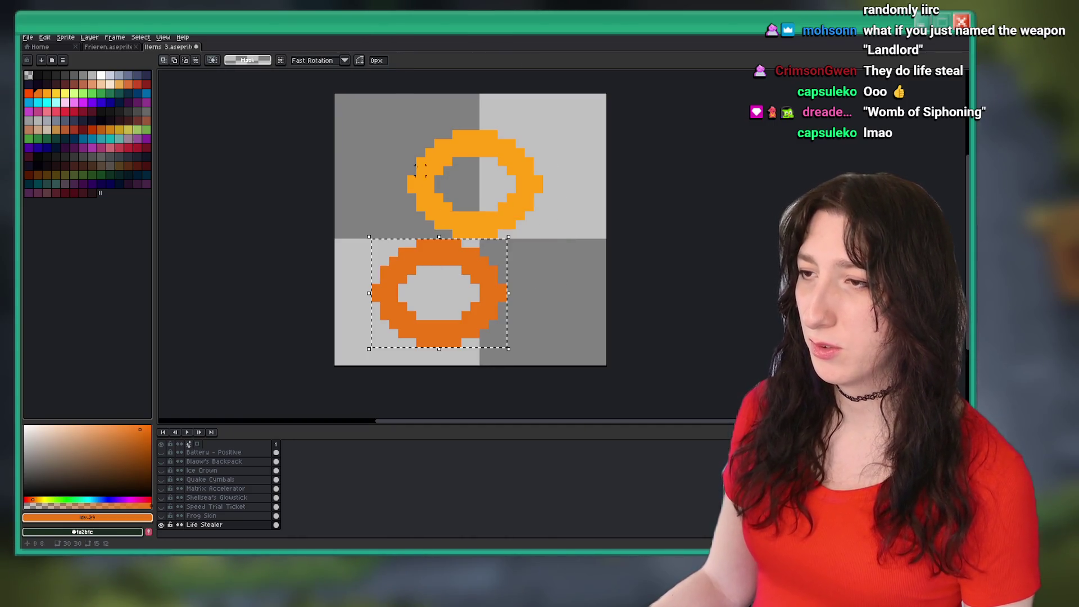
pyautogui.moveTo(402, 134)
pyautogui.mouseDown()
pyautogui.moveTo(551, 233)
pyautogui.moveTo(480, 262)
pyautogui.moveTo(566, 178)
pyautogui.moveTo(525, 180)
pyautogui.mouseUp()
pyautogui.moveTo(527, 359); pyautogui.dragTo(359, 228)
pyautogui.moveTo(431, 283); pyautogui.dragTo(470, 247)
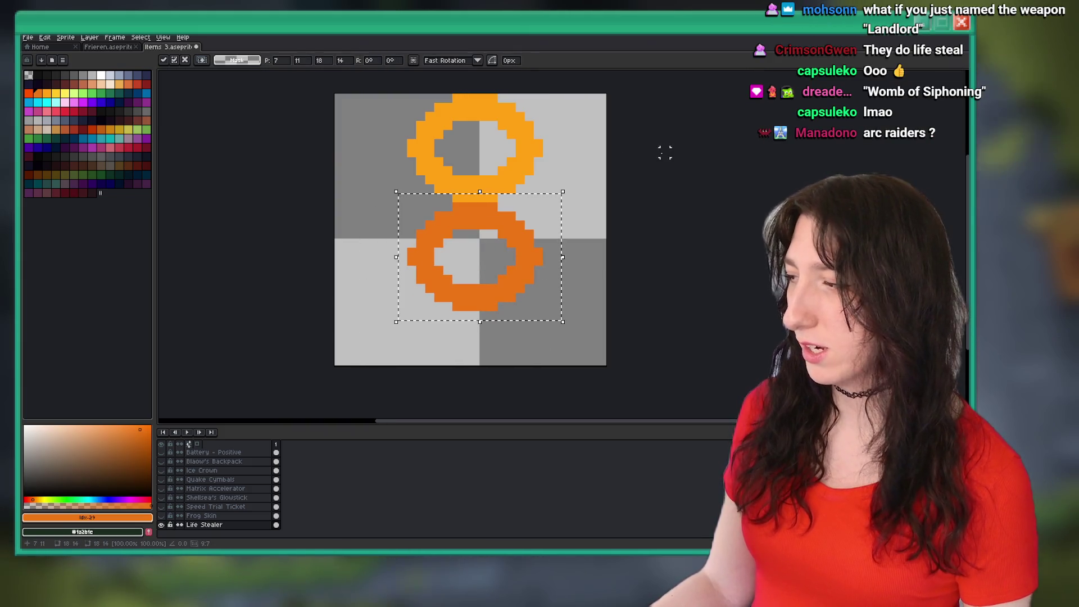
pyautogui.click(561, 174)
# Move the bottom ring down five pixels, then drop the top ring onto it.
pyautogui.moveTo(543, 203); pyautogui.dragTo(387, 92)
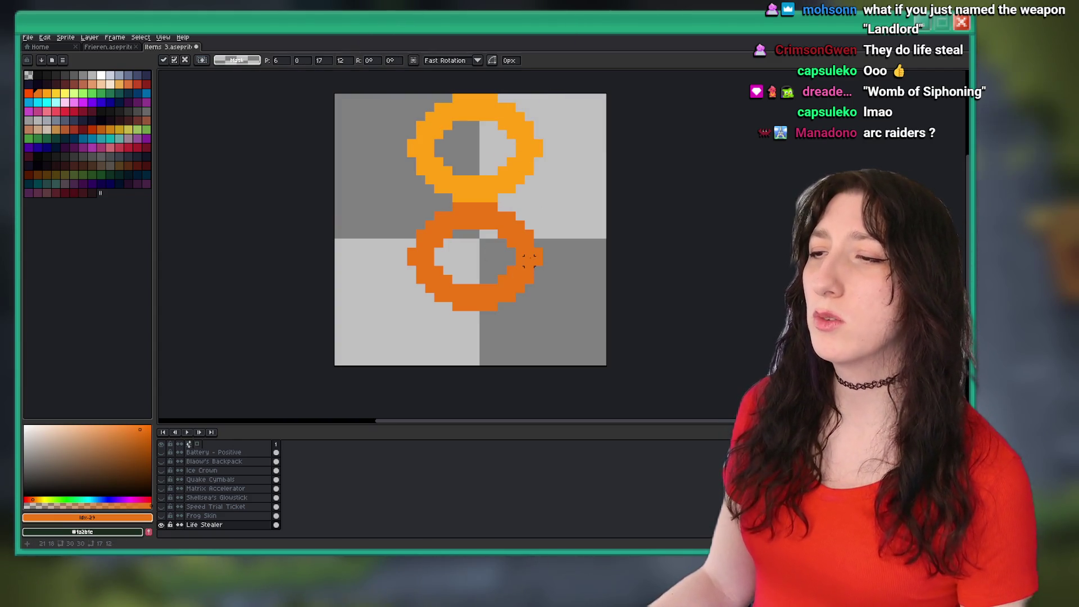
pyautogui.press('w')
pyautogui.click(532, 261)
pyautogui.hotkey('ctrl', 'd')
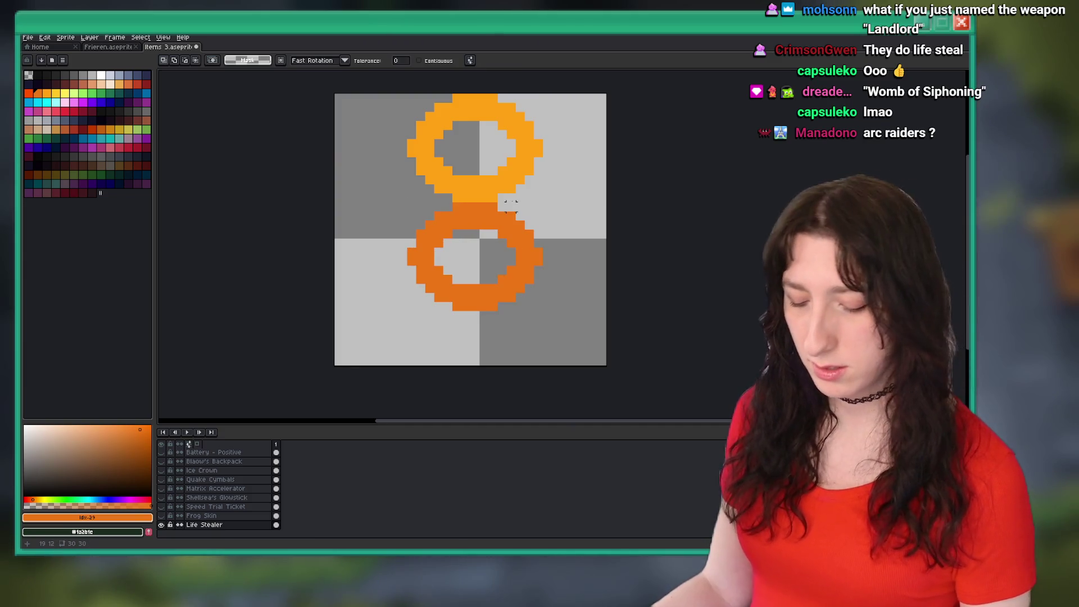
pyautogui.click(459, 227)
pyautogui.moveTo(468, 223); pyautogui.dragTo(468, 267)
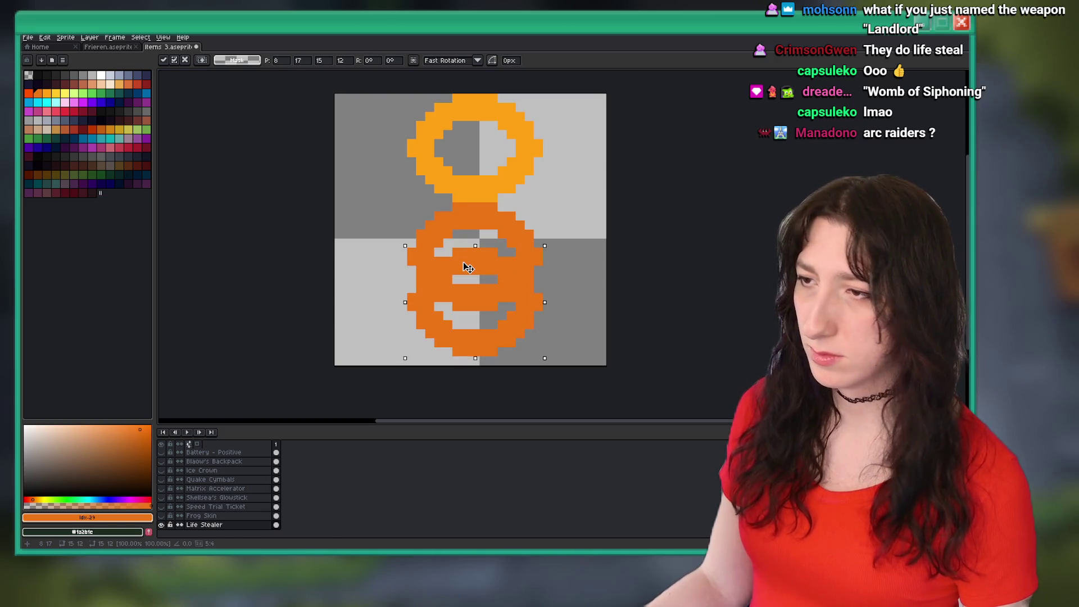
pyautogui.press('Return')
pyautogui.moveTo(411, 97)
pyautogui.mouseDown()
pyautogui.moveTo(541, 204)
pyautogui.moveTo(524, 256)
pyautogui.mouseUp()
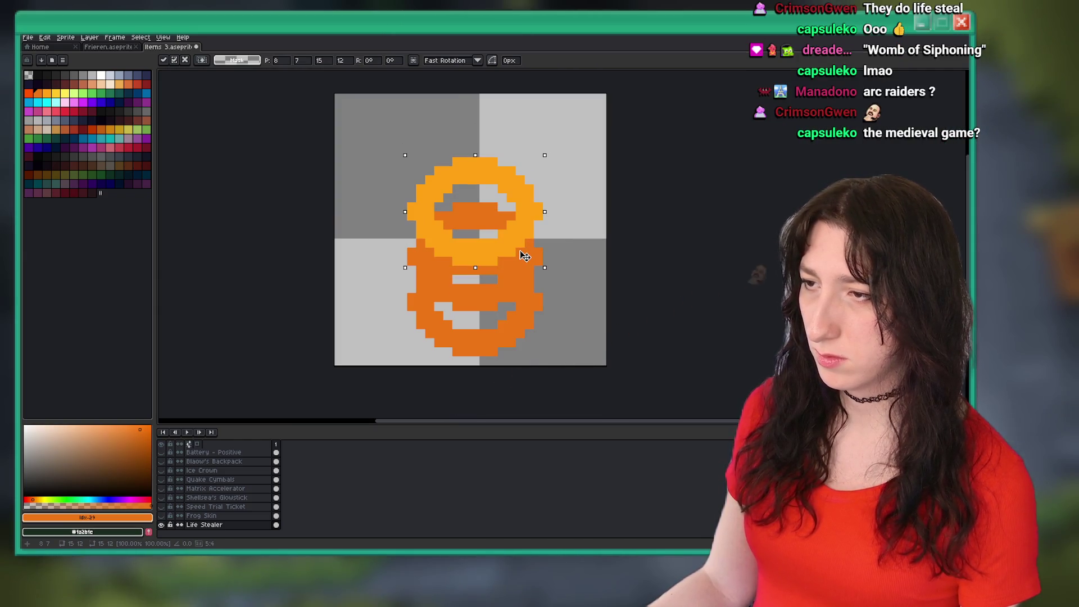
pyautogui.press('Return')
# Shift the stacked rings up three pixels.
pyautogui.scroll(-4, 578, 221)
pyautogui.scroll(1, 579, 221)
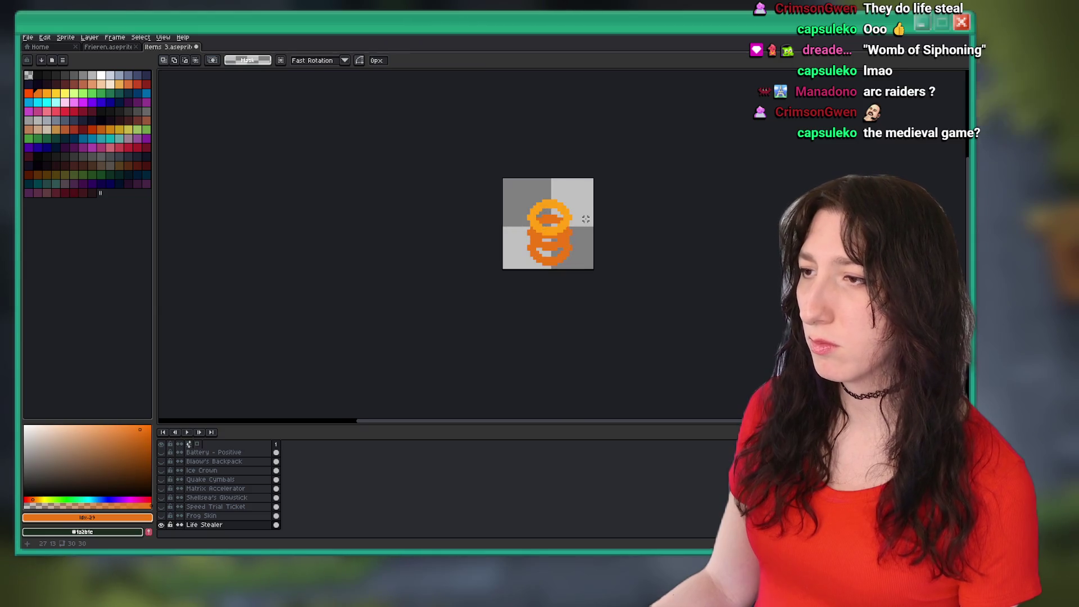
pyautogui.scroll(-2, 578, 220)
pyautogui.scroll(5, 579, 220)
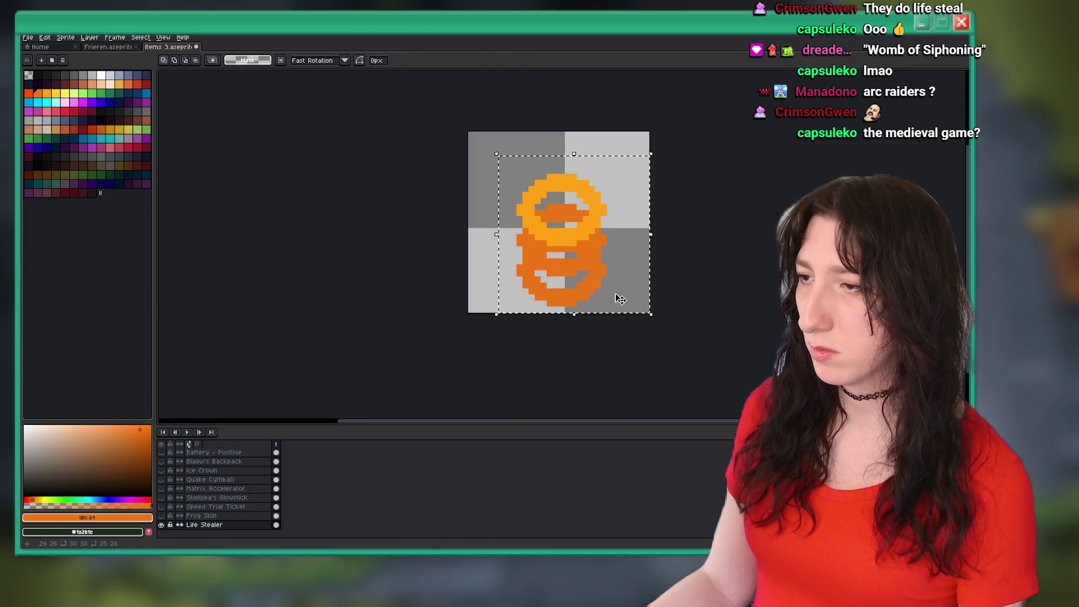
pyautogui.moveTo(620, 299); pyautogui.dragTo(612, 278)
# Erase a pixel from the lower coil's right edge.
pyautogui.scroll(2, 654, 298)
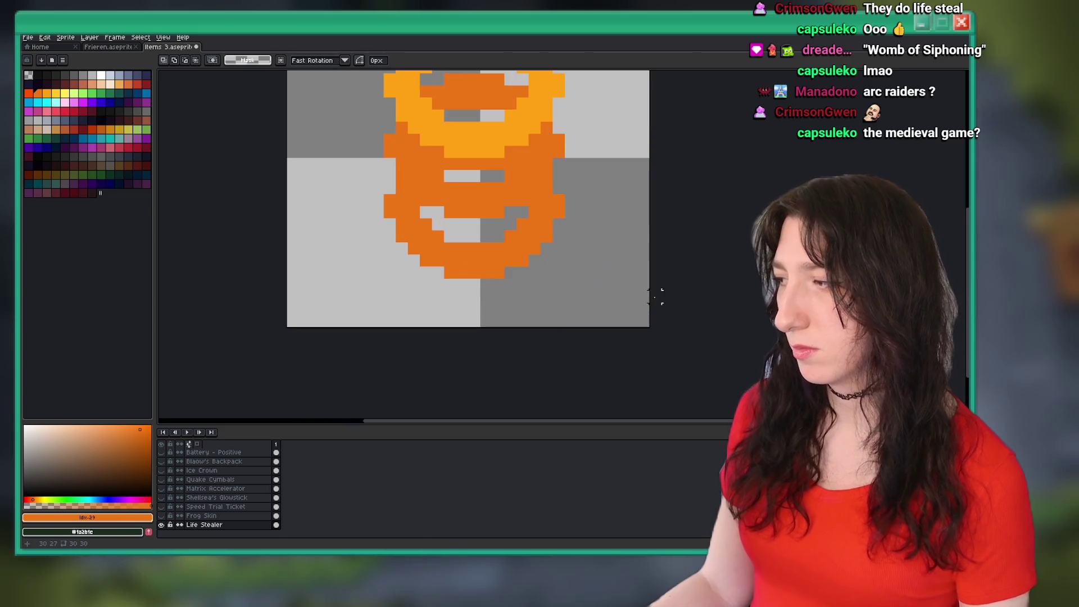
pyautogui.press('b')
pyautogui.scroll(2, 489, 229)
pyautogui.scroll(-2, 551, 325)
pyautogui.scroll(1, 606, 329)
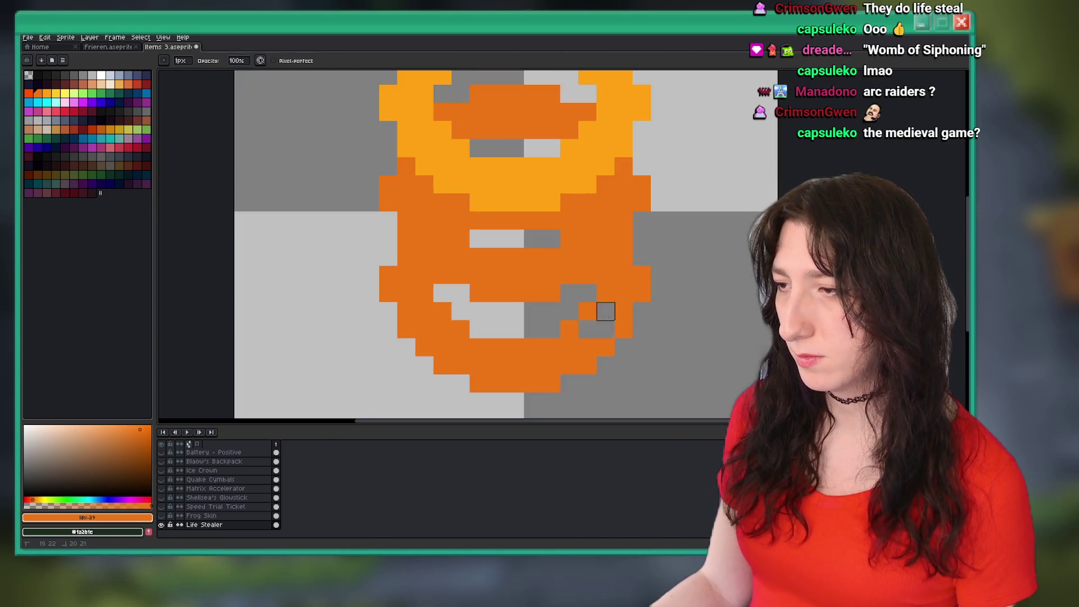
pyautogui.moveTo(605, 365); pyautogui.dragTo(587, 365)
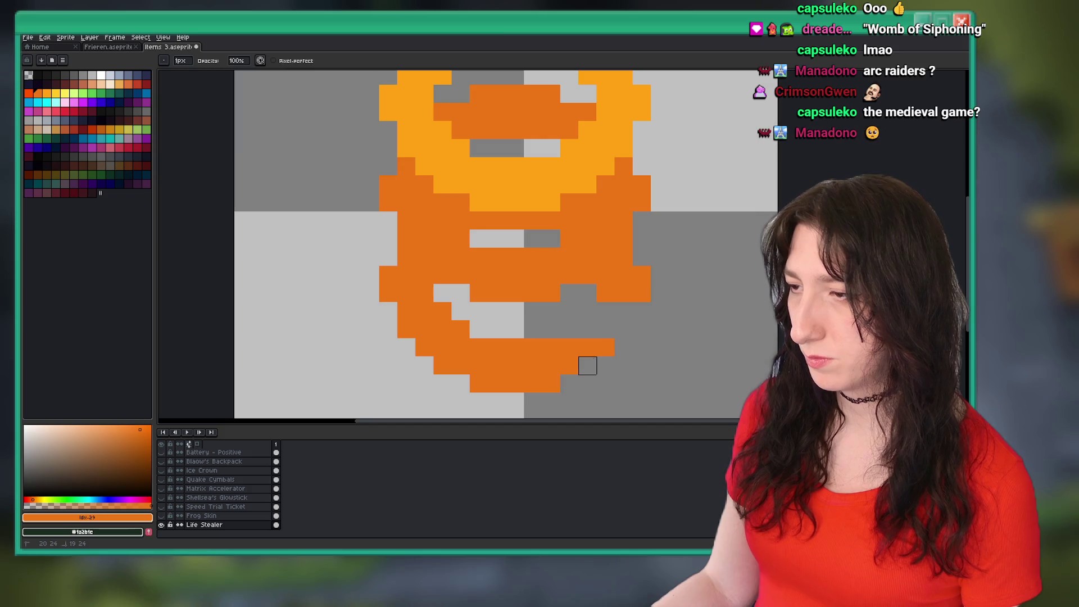
pyautogui.scroll(-3, 623, 366)
pyautogui.scroll(2, 613, 342)
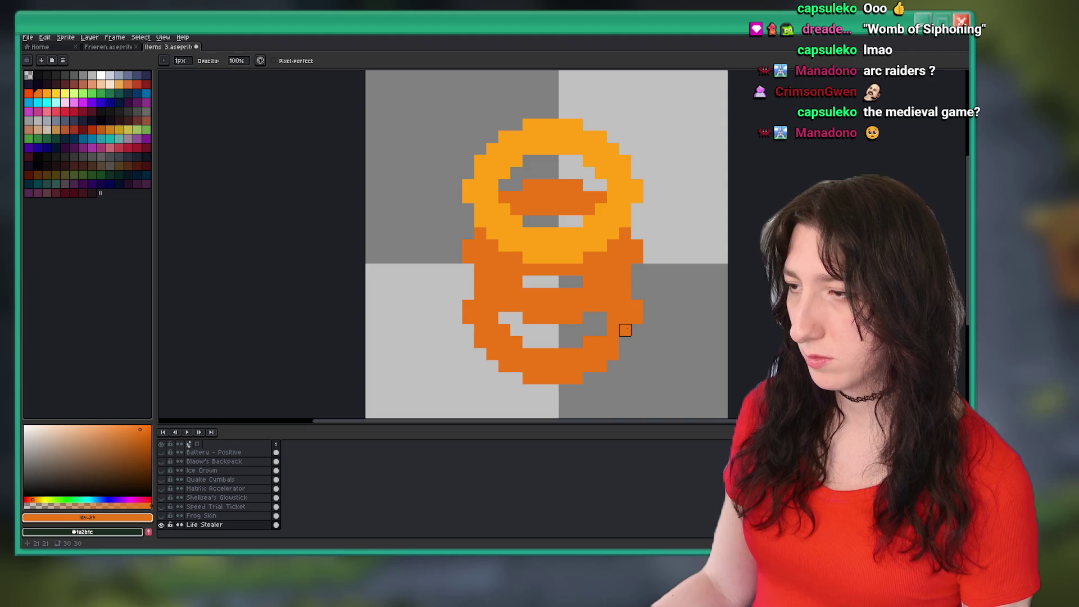
pyautogui.scroll(-1, 601, 330)
pyautogui.scroll(1, 607, 329)
pyautogui.scroll(-1, 640, 329)
pyautogui.scroll(2, 568, 239)
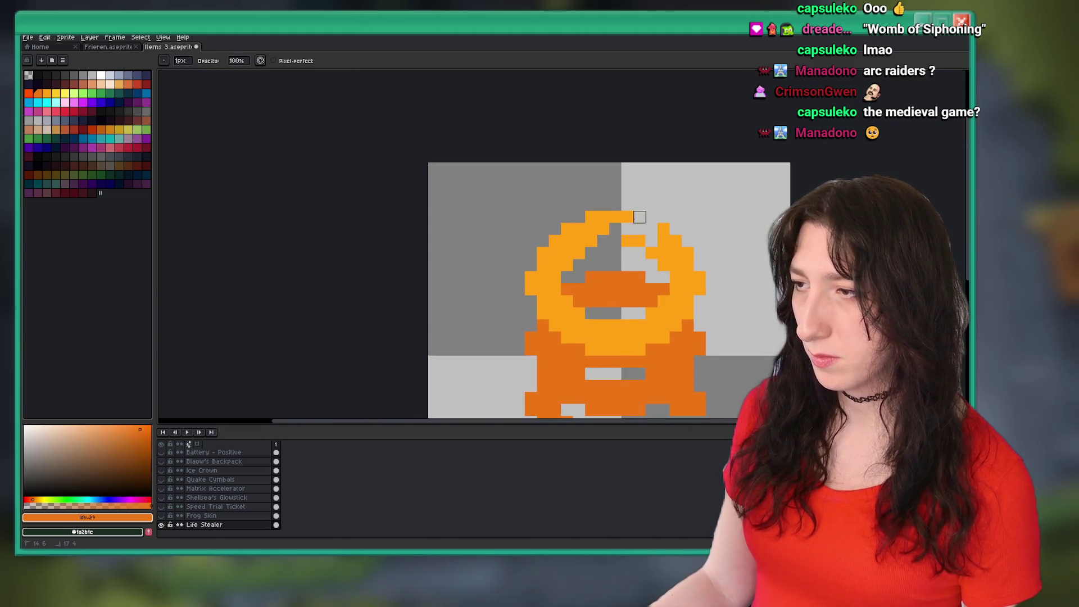
pyautogui.scroll(-3, 631, 234)
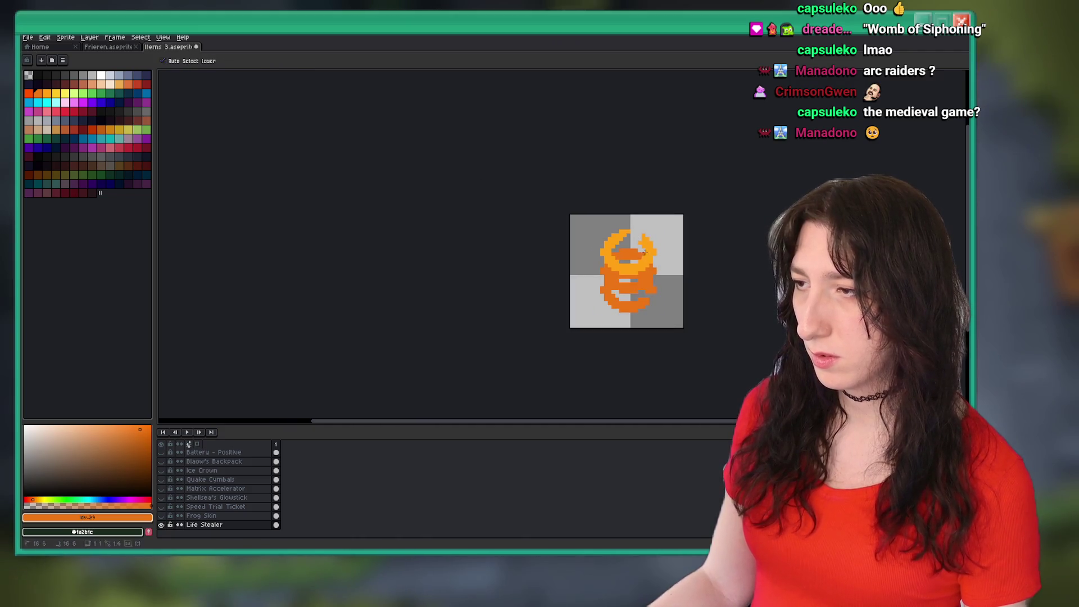
pyautogui.scroll(3, 620, 213)
# Erase the upper ring's left and top to open its end, then sample light orange.
pyautogui.moveTo(620, 212)
pyautogui.mouseDown()
pyautogui.moveTo(602, 212)
pyautogui.moveTo(618, 243)
pyautogui.moveTo(603, 249)
pyautogui.moveTo(569, 223)
pyautogui.mouseUp()
pyautogui.scroll(-2, 585, 212)
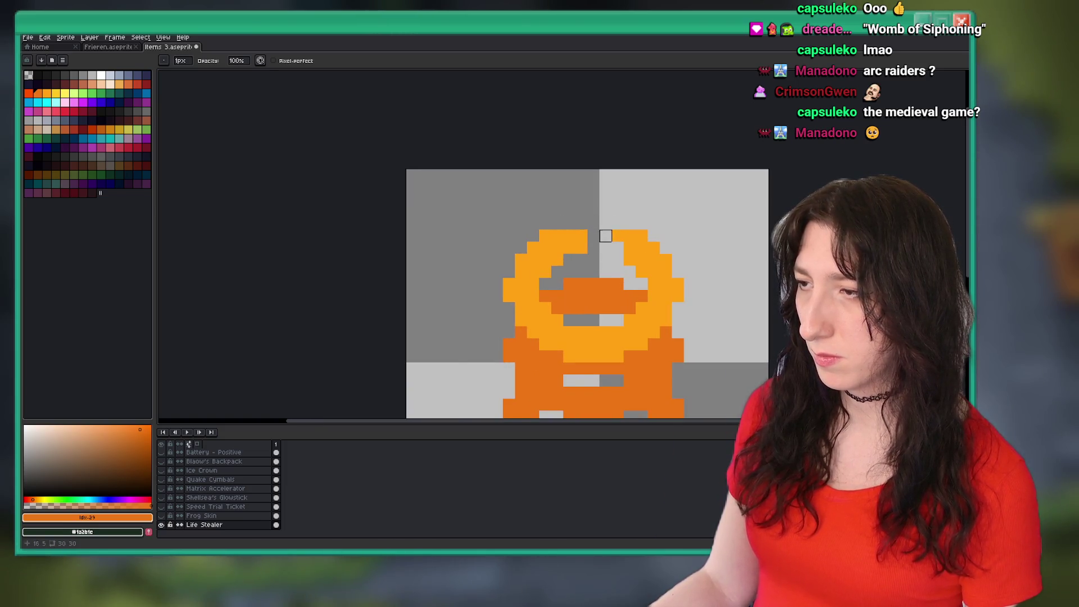
pyautogui.scroll(-5, 611, 273)
pyautogui.hotkey('ctrl', 'z')
pyautogui.press('v')
pyautogui.scroll(3, 608, 271)
pyautogui.press('e')
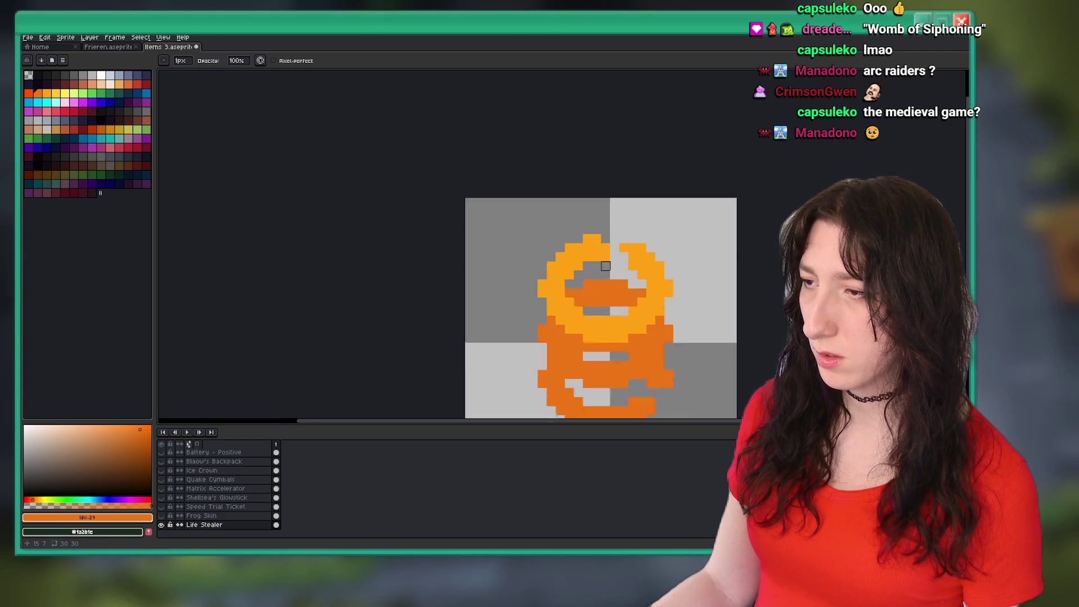
pyautogui.moveTo(521, 290)
pyautogui.mouseDown()
pyautogui.moveTo(568, 228)
pyautogui.moveTo(607, 241)
pyautogui.mouseUp()
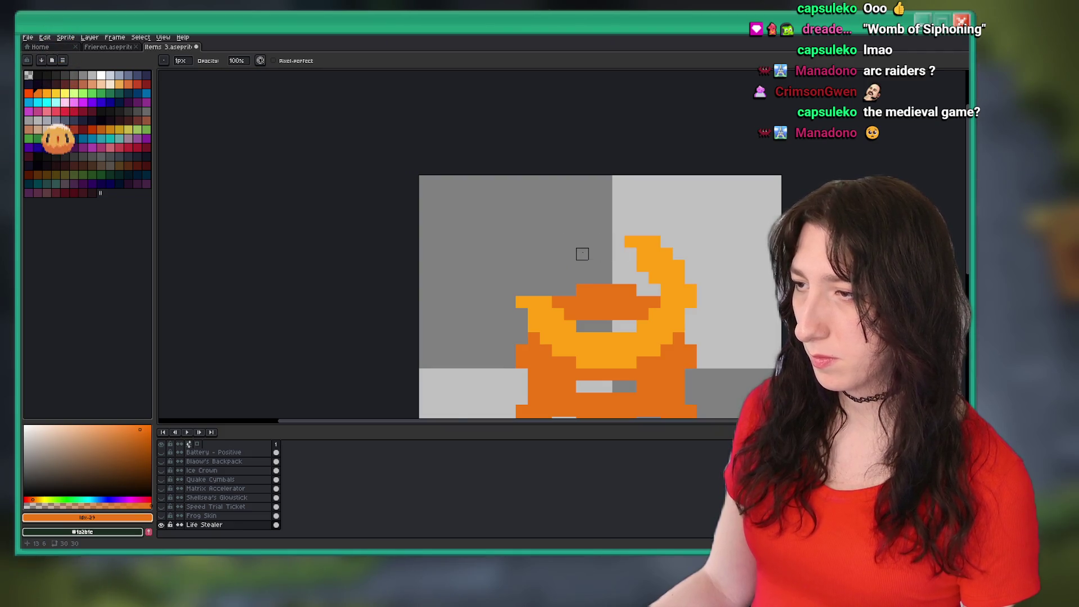
pyautogui.scroll(-4, 584, 256)
pyautogui.hotkey('ctrl', 'z')
pyautogui.scroll(3, 565, 237)
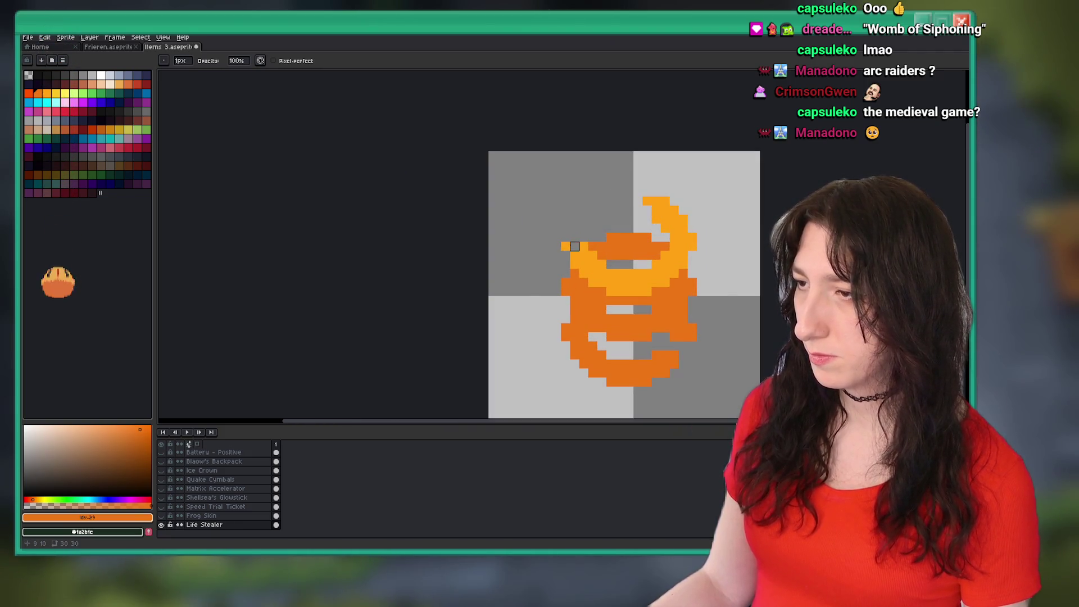
pyautogui.scroll(-5, 565, 241)
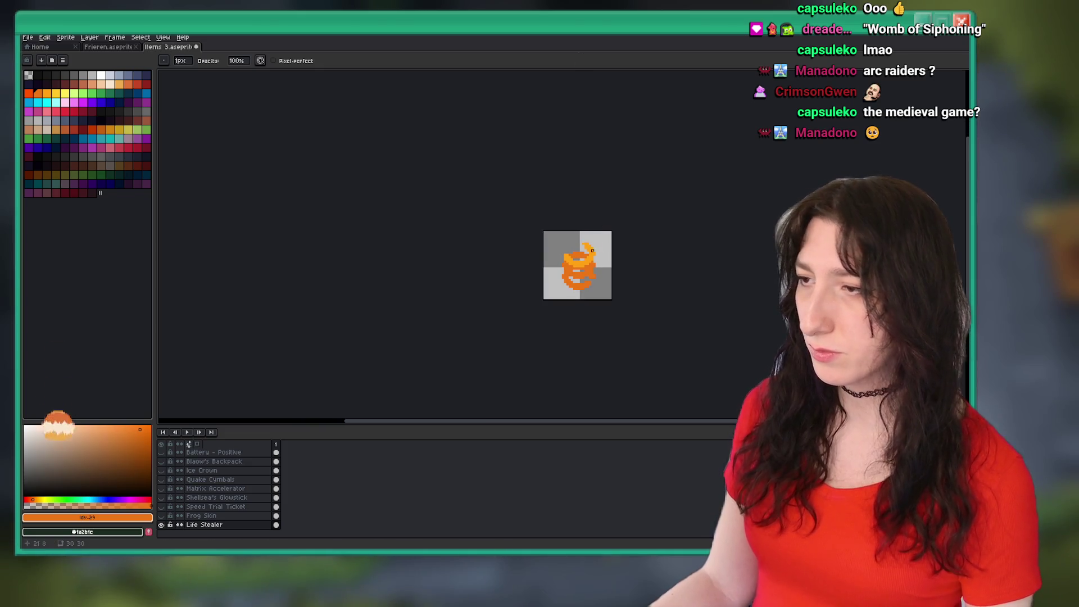
pyautogui.scroll(5, 545, 242)
pyautogui.keyDown('alt'); pyautogui.click(546, 243); pyautogui.keyUp('alt')
pyautogui.scroll(-8, 546, 243)
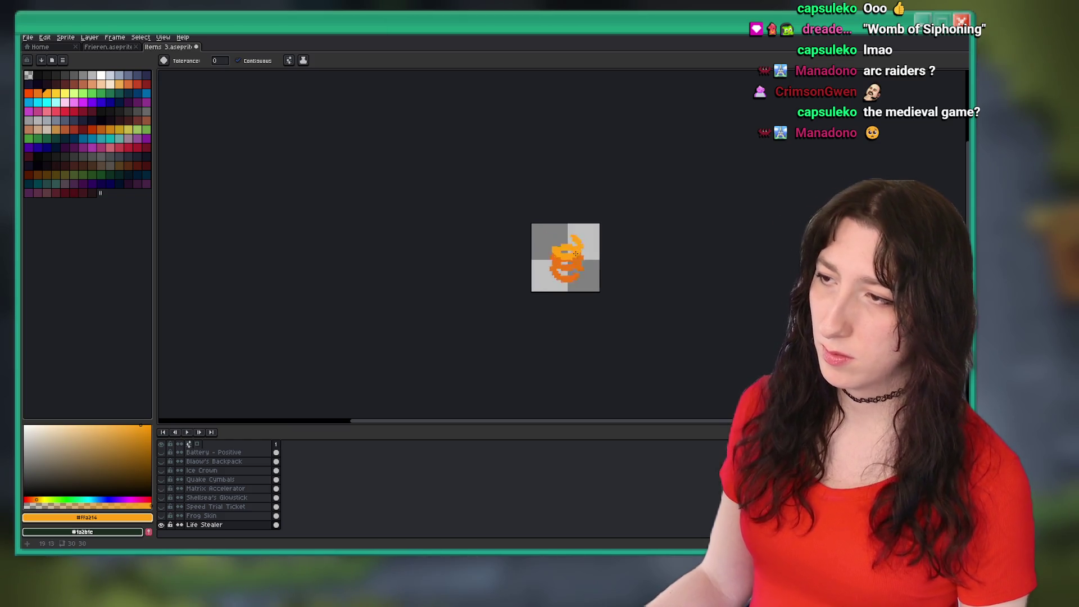
pyautogui.scroll(8, 579, 263)
pyautogui.press('b')
pyautogui.click(442, 172)
pyautogui.click(404, 173)
pyautogui.moveTo(476, 172); pyautogui.dragTo(618, 172)
pyautogui.hotkey('ctrl', 'z')
pyautogui.moveTo(478, 136)
pyautogui.mouseDown()
pyautogui.moveTo(613, 172)
pyautogui.moveTo(494, 172)
pyautogui.moveTo(404, 209)
pyautogui.moveTo(684, 200)
pyautogui.moveTo(442, 245)
pyautogui.mouseUp()
pyautogui.scroll(-3, 441, 245)
pyautogui.scroll(1, 481, 220)
pyautogui.scroll(-5, 481, 220)
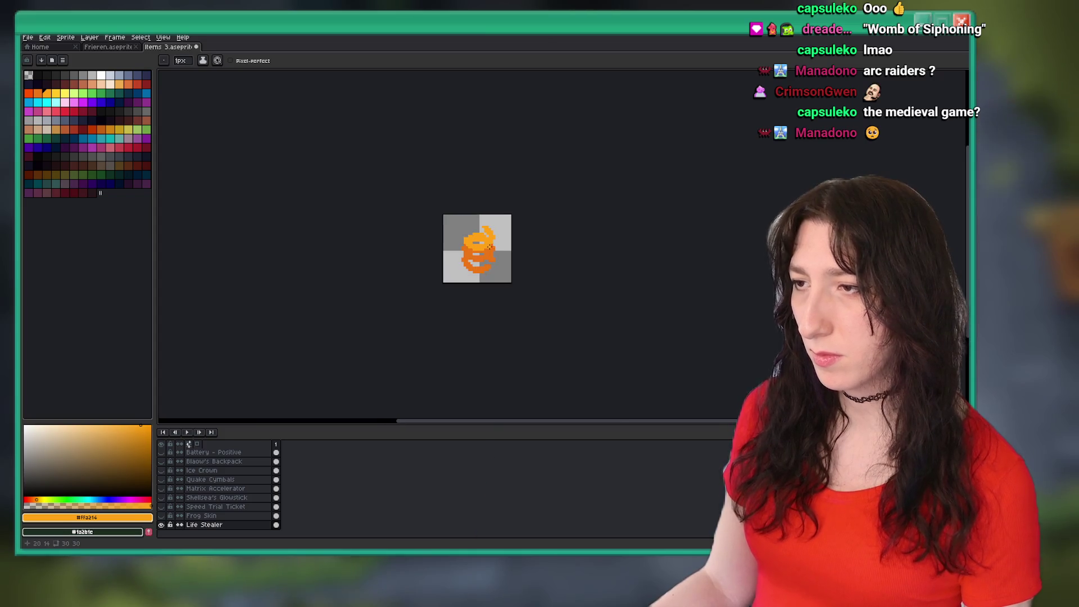
pyautogui.scroll(2, 487, 229)
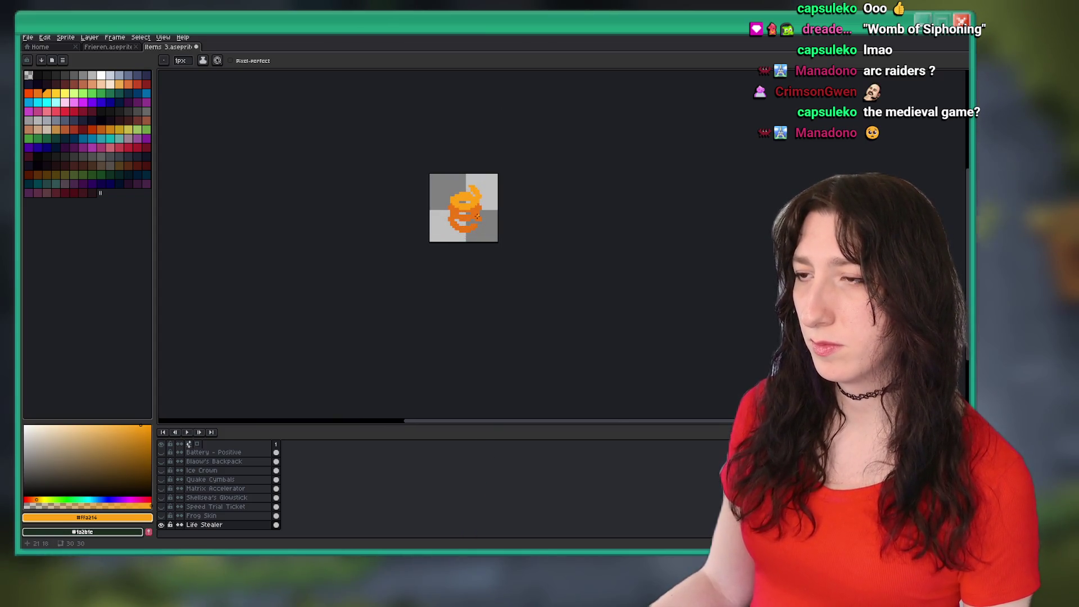
pyautogui.hotkey('ctrl', 'z')
pyautogui.press('v')
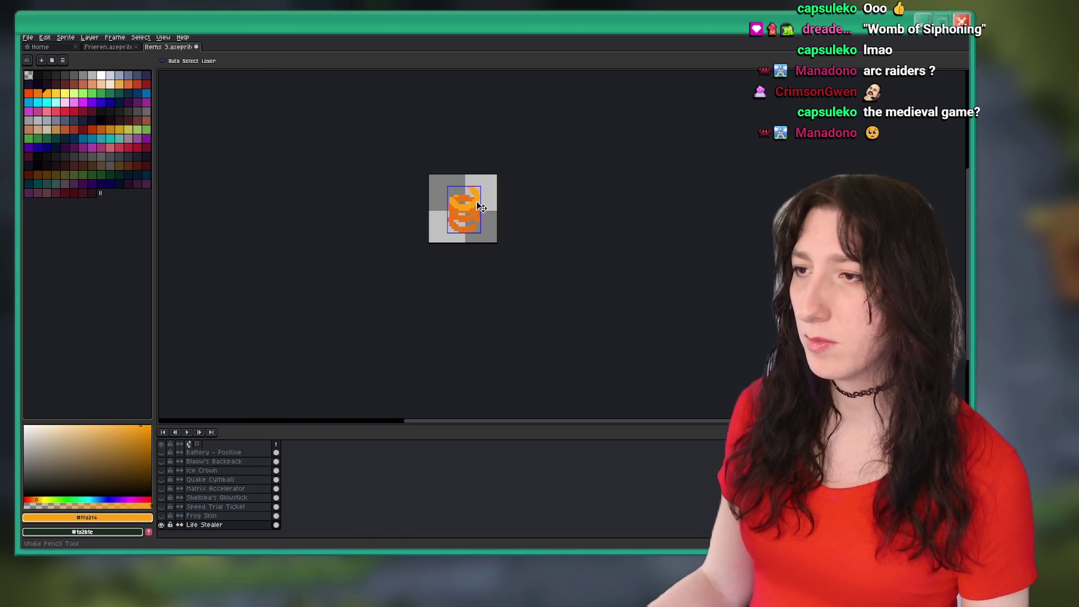
pyautogui.press('b')
pyautogui.scroll(-1, 466, 191)
pyautogui.scroll(3, 461, 181)
pyautogui.press('m')
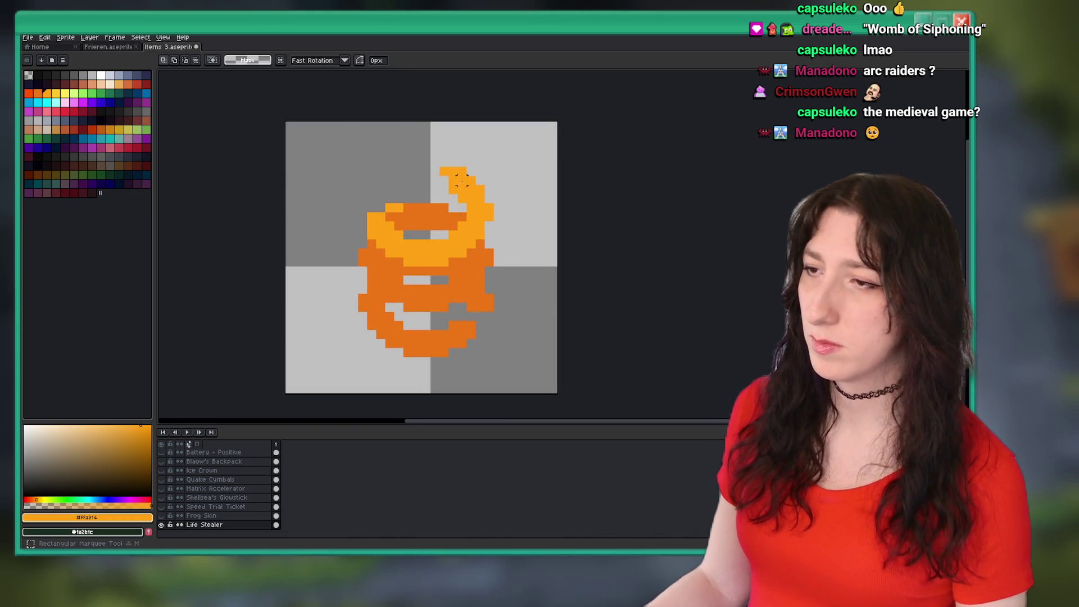
pyautogui.scroll(-5, 461, 180)
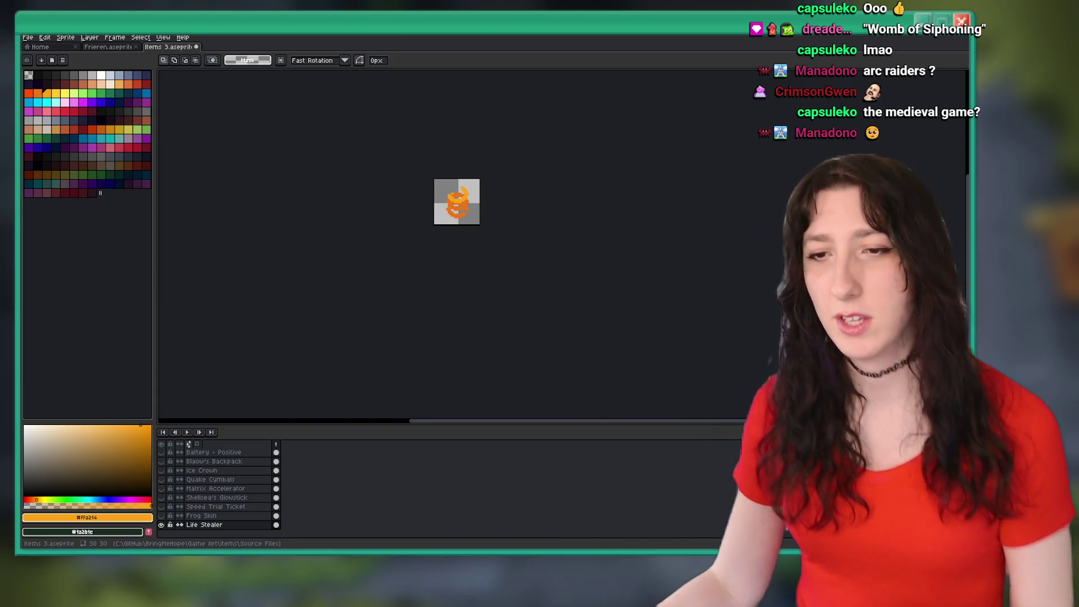
pyautogui.scroll(5, 510, 228)
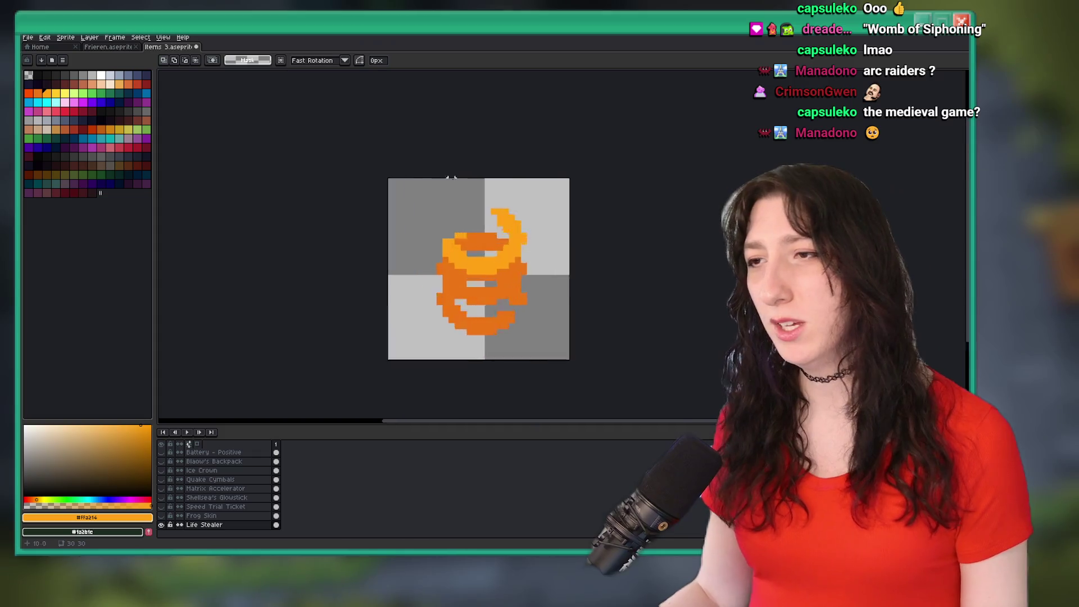
pyautogui.moveTo(503, 214)
pyautogui.mouseDown()
pyautogui.moveTo(559, 245)
pyautogui.moveTo(544, 264)
pyautogui.moveTo(588, 273)
pyautogui.mouseUp()
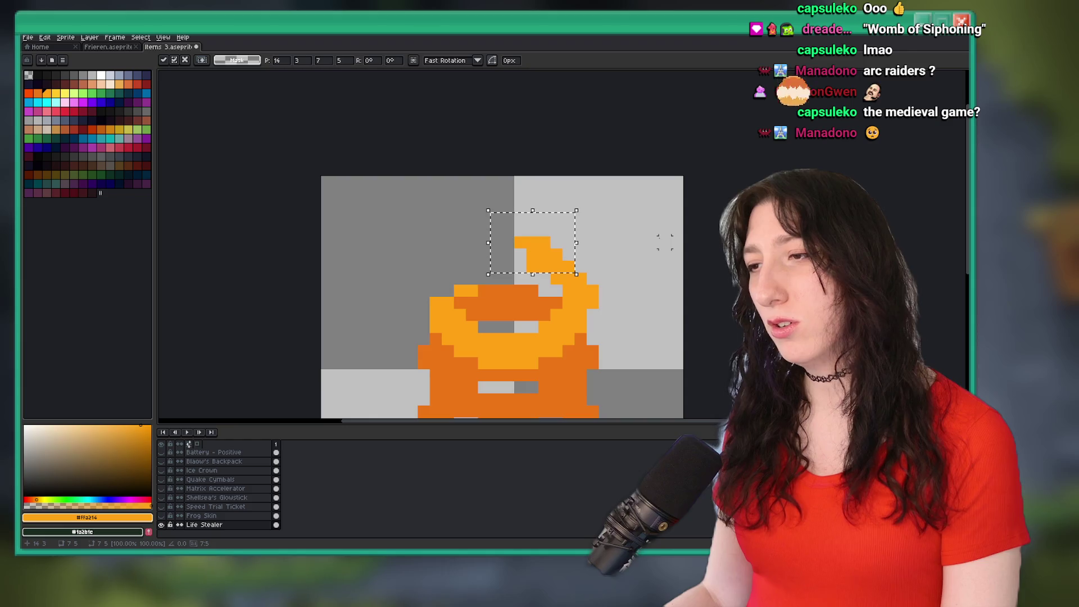
pyautogui.click(662, 241)
pyautogui.scroll(1, 607, 244)
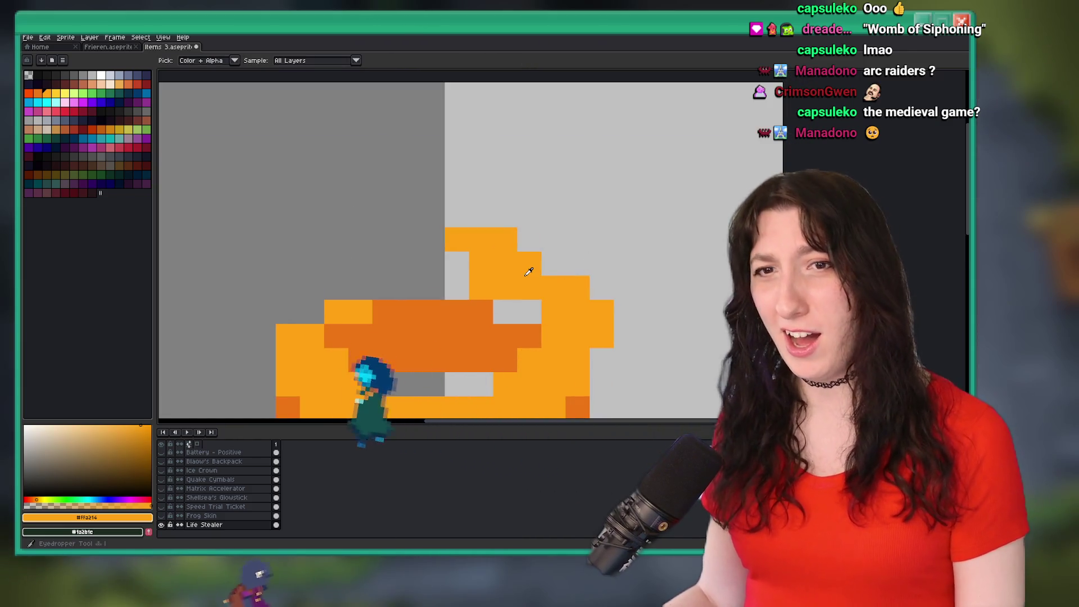
pyautogui.press('b')
pyautogui.click(554, 263)
pyautogui.click(530, 249)
pyautogui.scroll(-6, 517, 259)
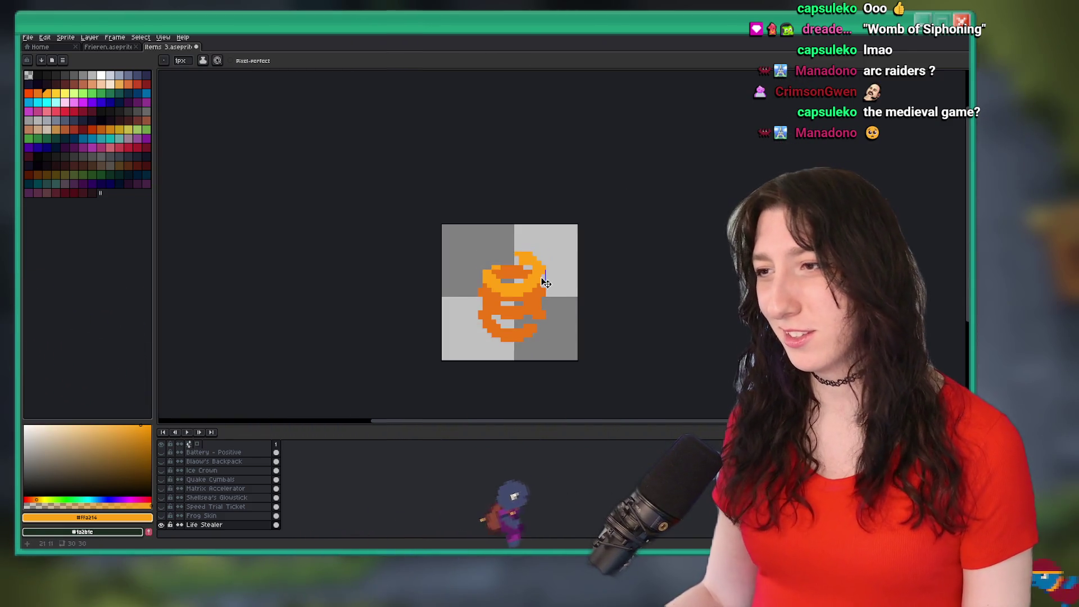
pyautogui.scroll(4, 509, 270)
pyautogui.press('e')
pyautogui.scroll(-5, 506, 271)
pyautogui.scroll(-1, 506, 272)
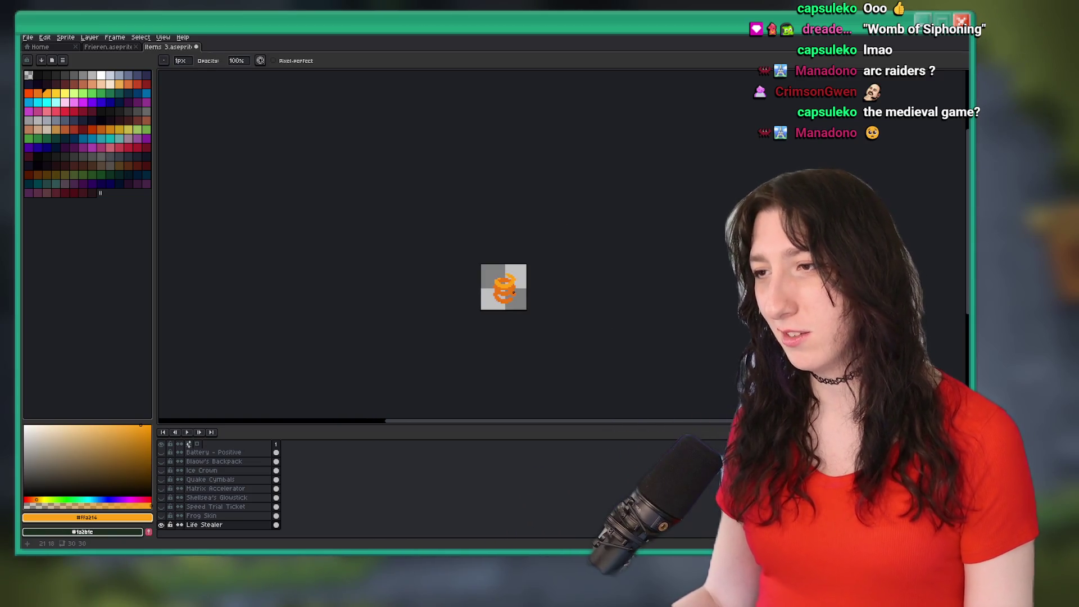
pyautogui.scroll(2, 505, 281)
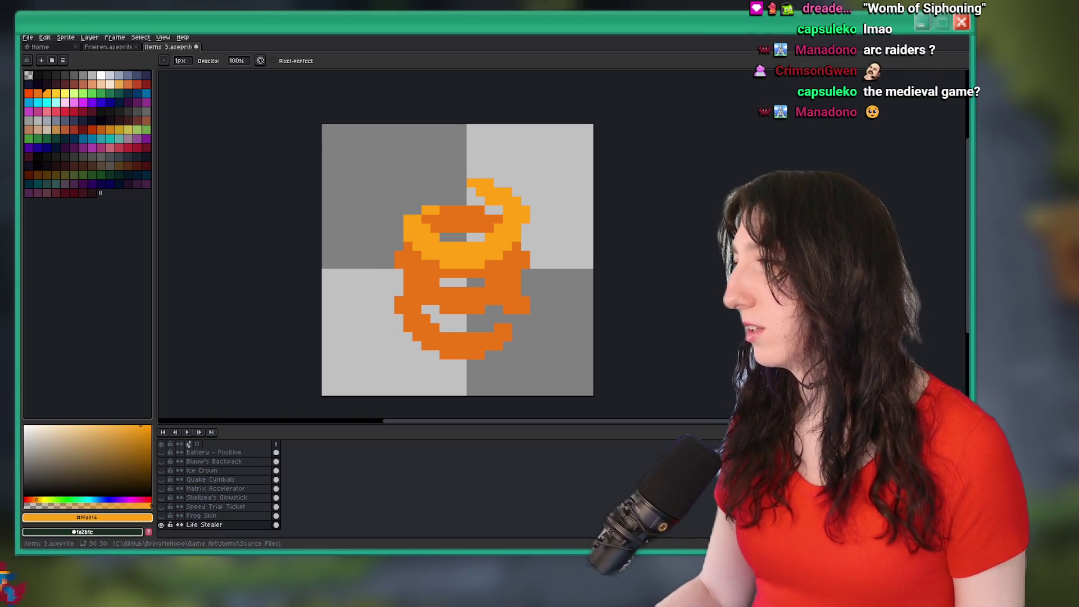
pyautogui.hotkey('alt', 'Tab')
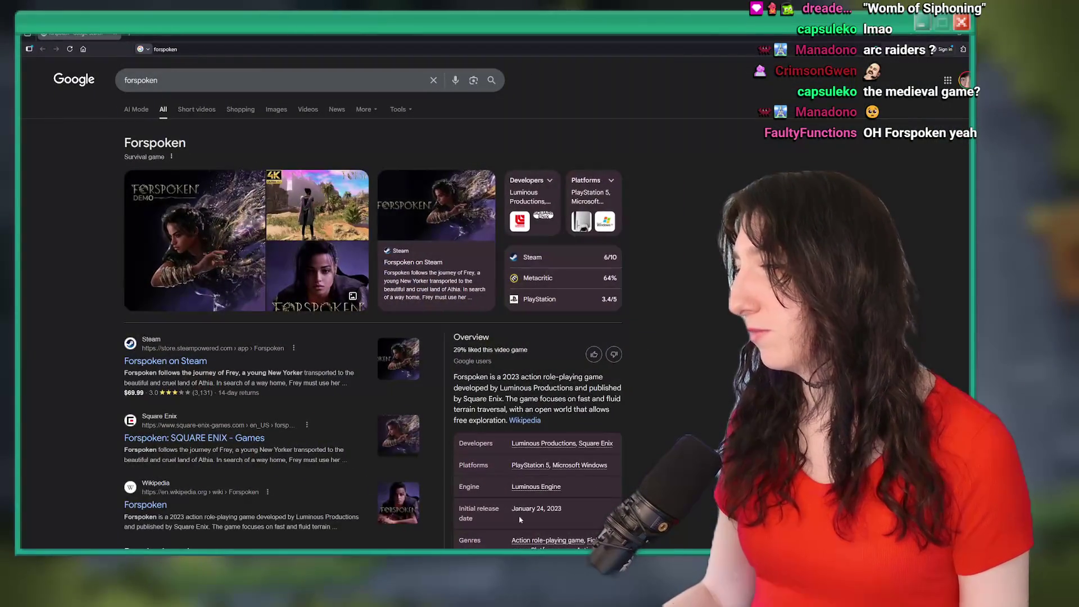
pyautogui.click(283, 223)
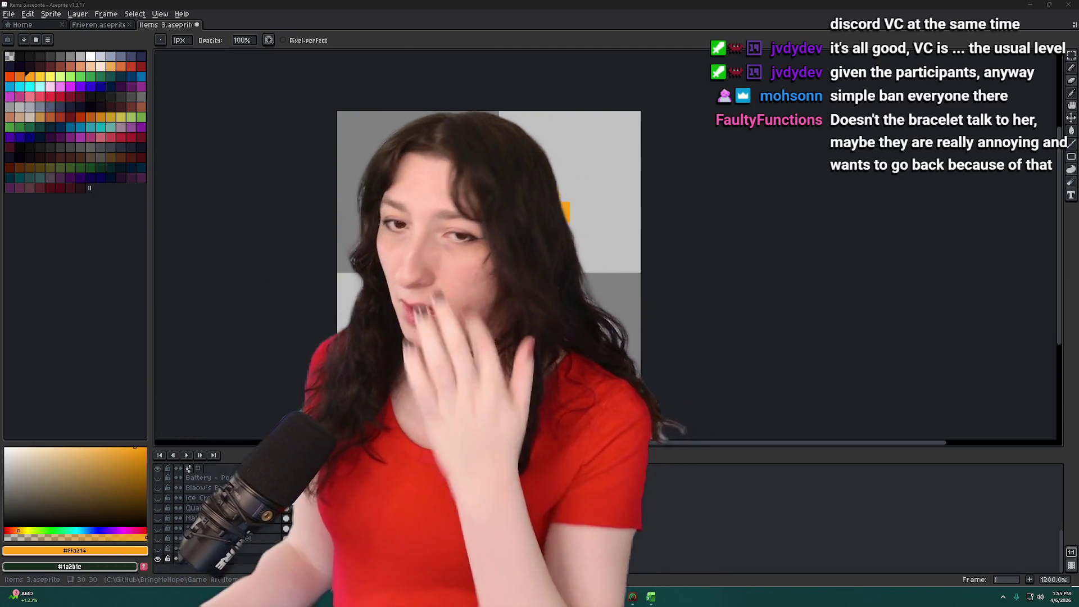
# Save the sprite, sample the bracelet's oranges, and test a yellow fill on the top coil, then undo it.
pyautogui.hotkey('ctrl', 's')
pyautogui.press('v')
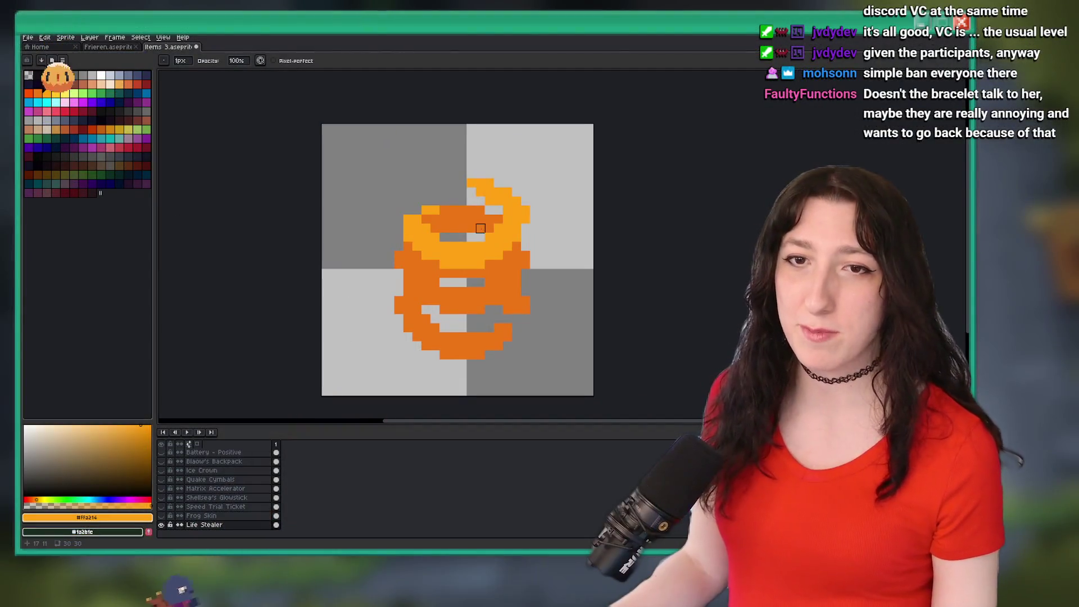
pyautogui.scroll(2, 479, 240)
pyautogui.keyDown('alt'); pyautogui.click(450, 202); pyautogui.keyUp('alt')
pyautogui.scroll(2, 450, 202)
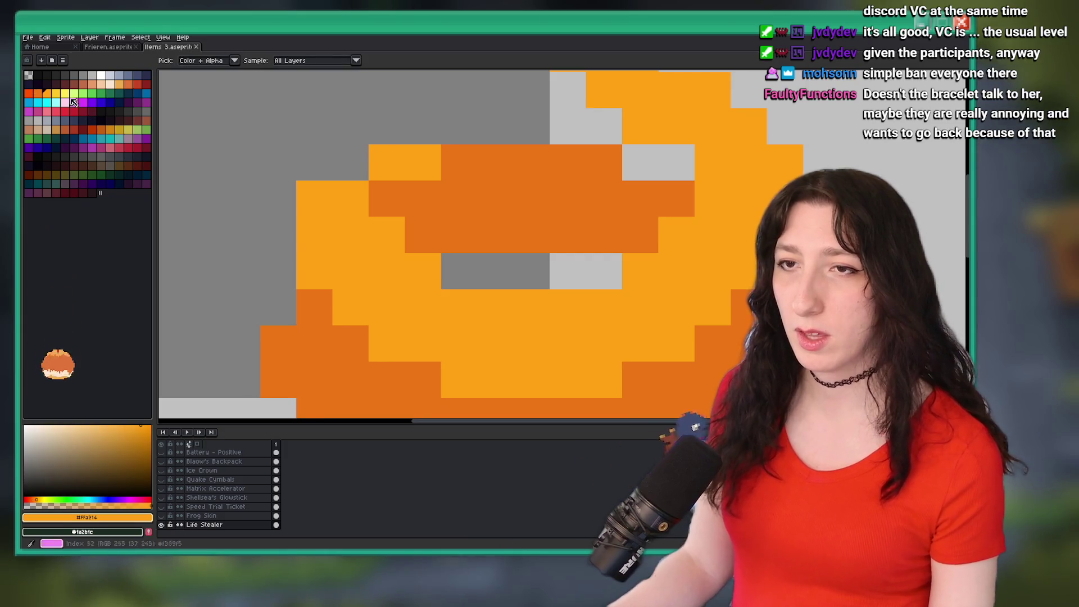
pyautogui.click(31, 93)
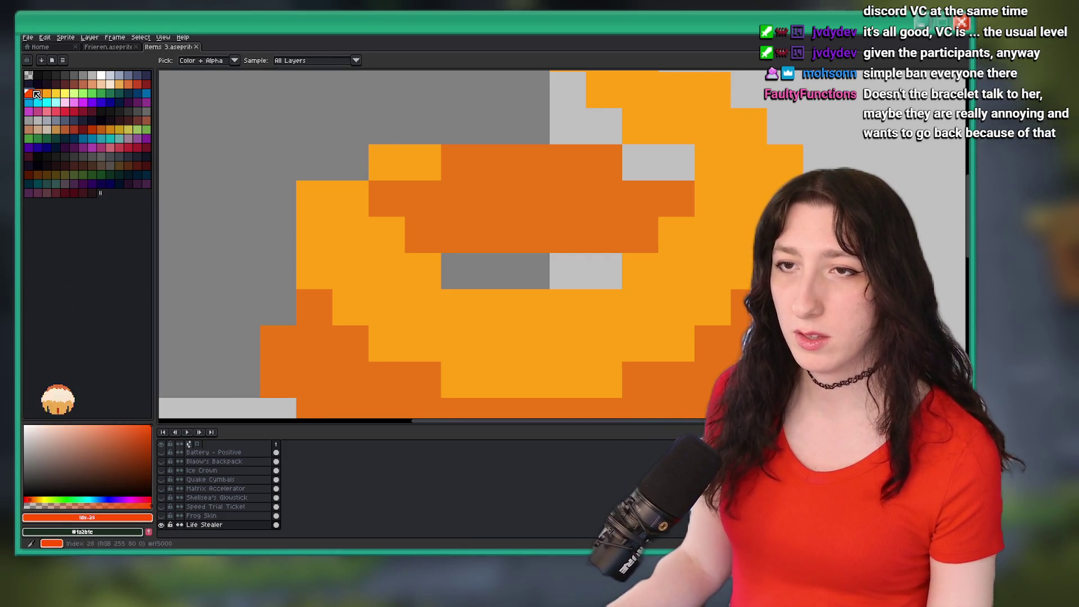
pyautogui.click(368, 238)
pyautogui.click(65, 92)
pyautogui.press('g')
pyautogui.scroll(-2, 446, 106)
pyautogui.scroll(1, 393, 202)
pyautogui.click(385, 203)
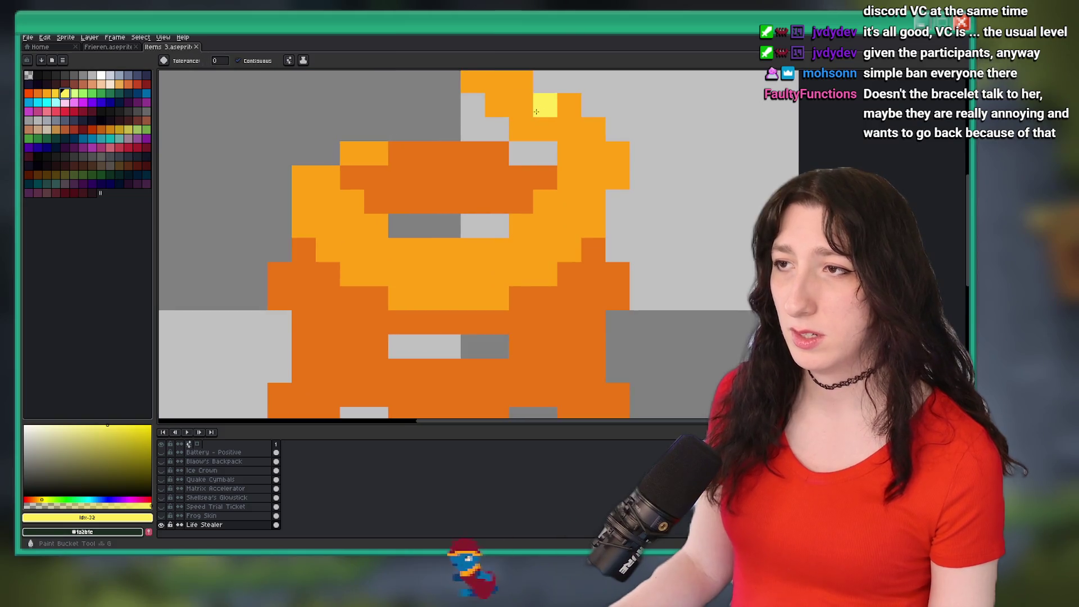
pyautogui.hotkey('ctrl', 'z')
# Try an orange fill on the bracelet, undo it, and reselect yellow from the palette.
pyautogui.scroll(-3, 394, 193)
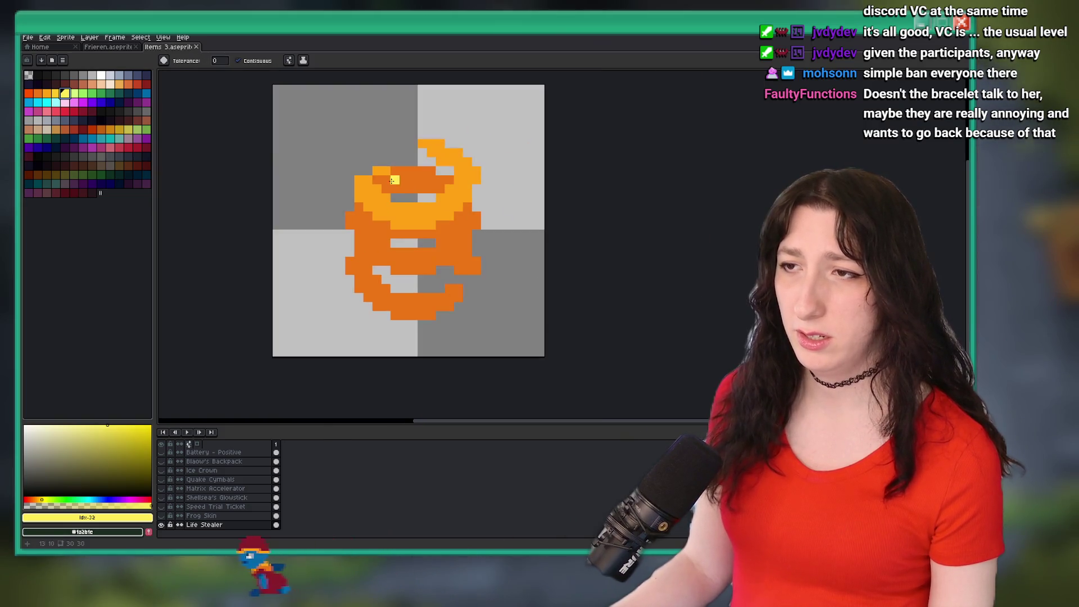
pyautogui.click(128, 84)
pyautogui.click(429, 212)
pyautogui.hotkey('ctrl', 'z')
pyautogui.press('v')
pyautogui.press('g')
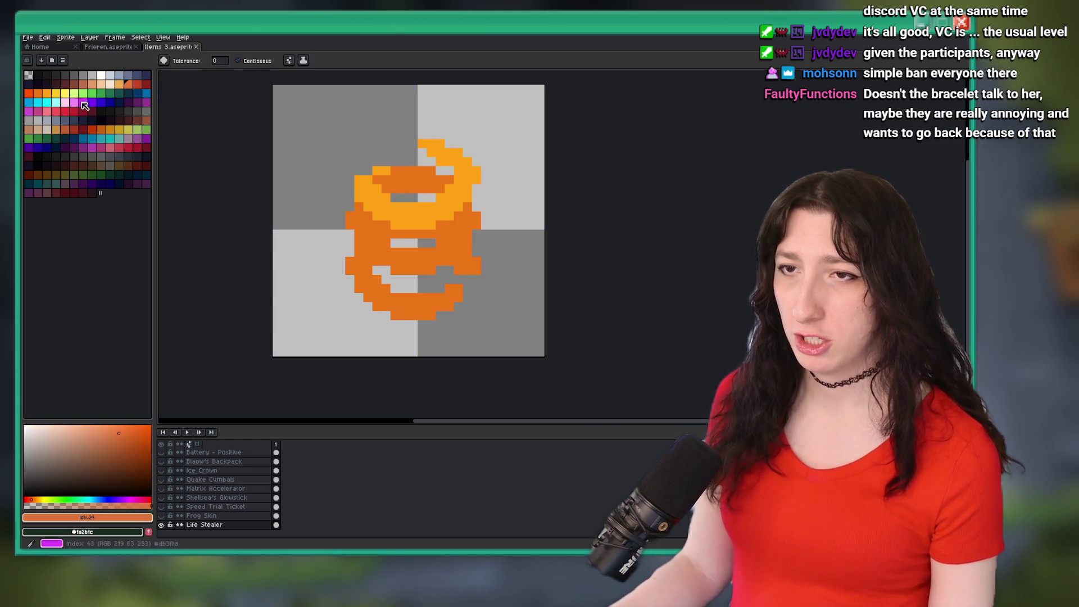
pyautogui.click(56, 93)
pyautogui.scroll(2, 325, 173)
# Replace the bracelet's light orange with yellow using Replace Color.
pyautogui.press('b')
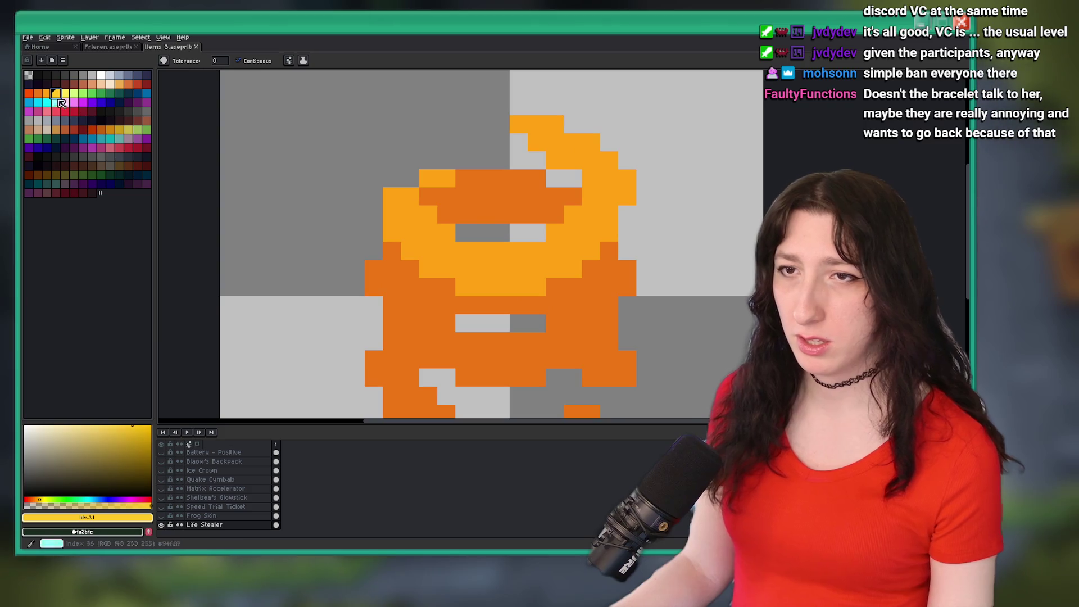
pyautogui.click(46, 93)
pyautogui.press('i')
pyautogui.click(421, 244)
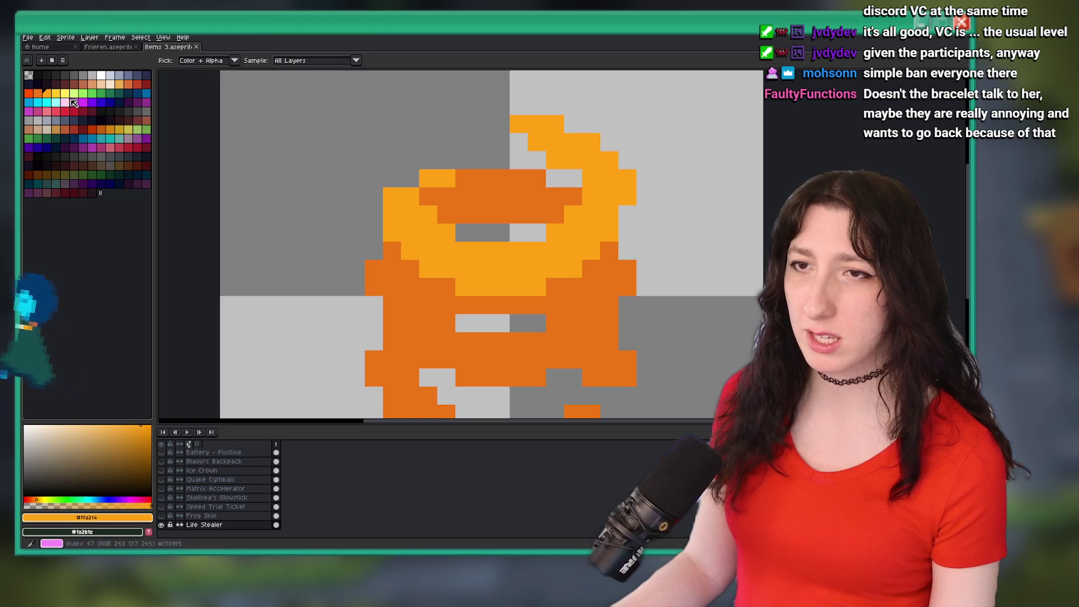
pyautogui.rightClick(57, 94)
pyautogui.hotkey('shift', 'r')
pyautogui.press('Return')
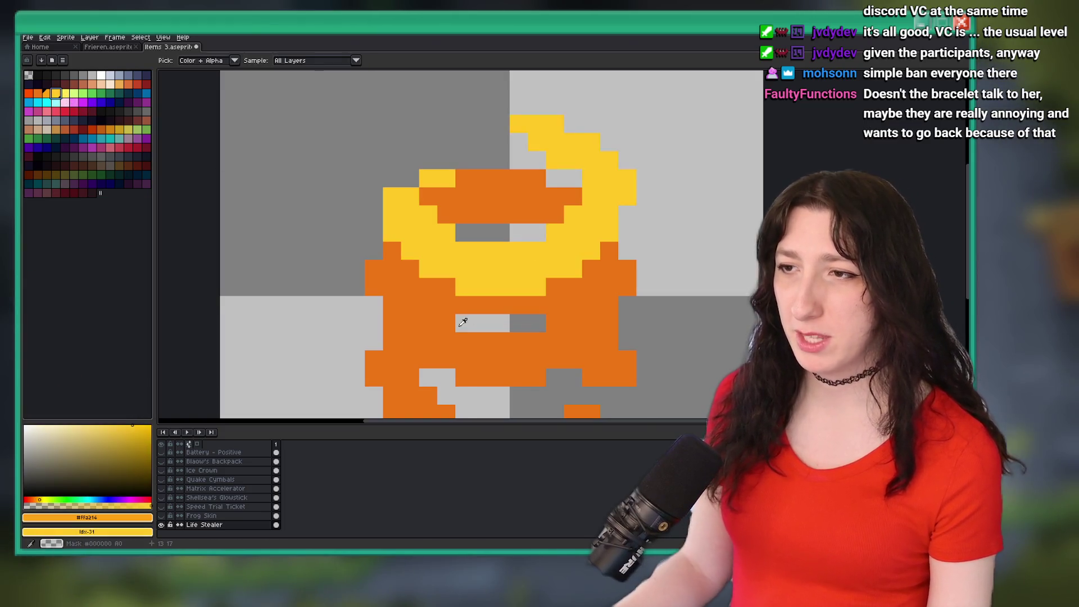
# Replace the bracelet's dark orange with light orange.
pyautogui.click(413, 282)
pyautogui.rightClick(48, 94)
pyautogui.hotkey('shift', 'r')
pyautogui.press('Return')
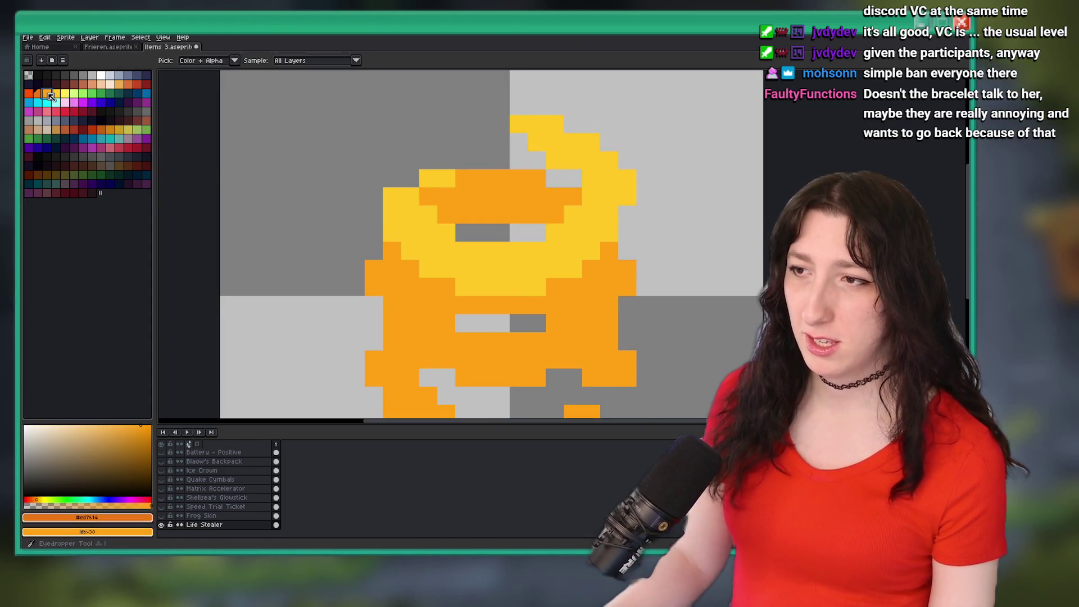
# Pencil light-yellow highlight pixels along the top coil's edge.
pyautogui.click(65, 94)
pyautogui.press('b')
pyautogui.click(560, 124)
pyautogui.moveTo(574, 133); pyautogui.dragTo(628, 175)
pyautogui.scroll(-4, 629, 197)
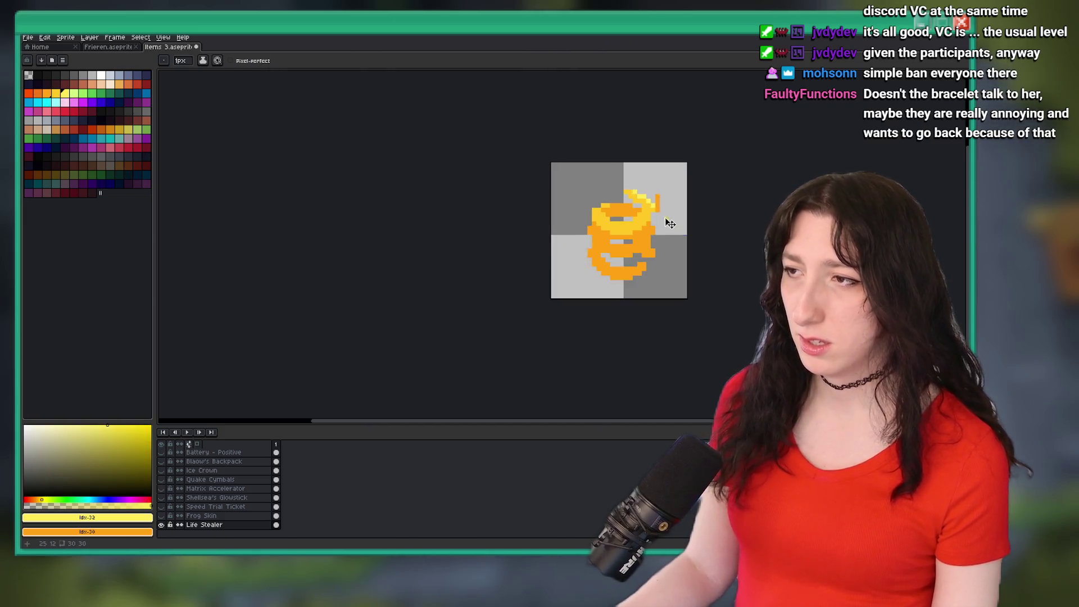
pyautogui.scroll(4, 592, 264)
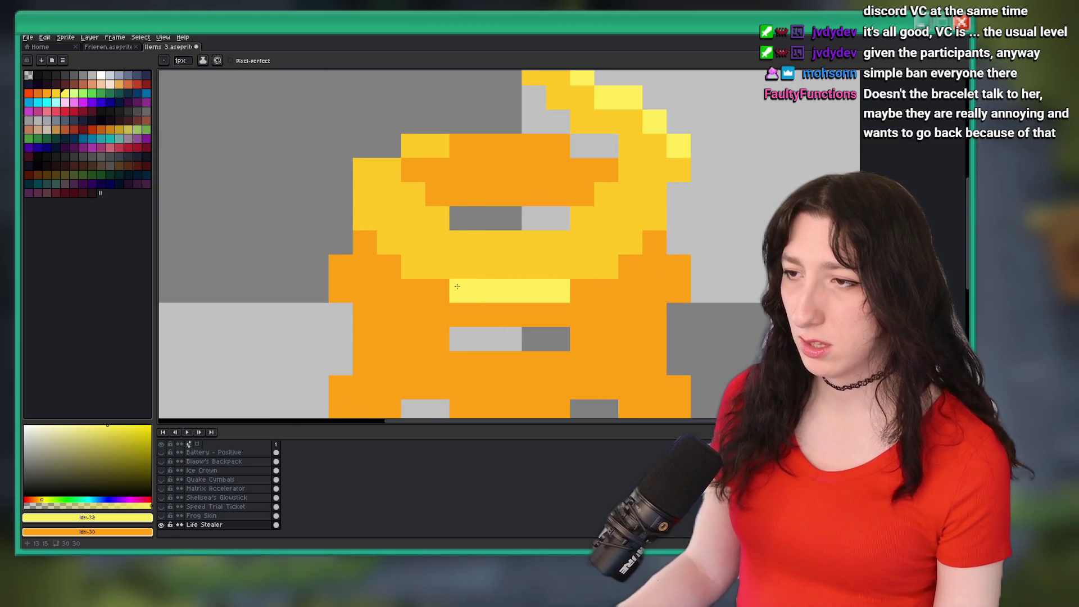
pyautogui.scroll(-4, 647, 220)
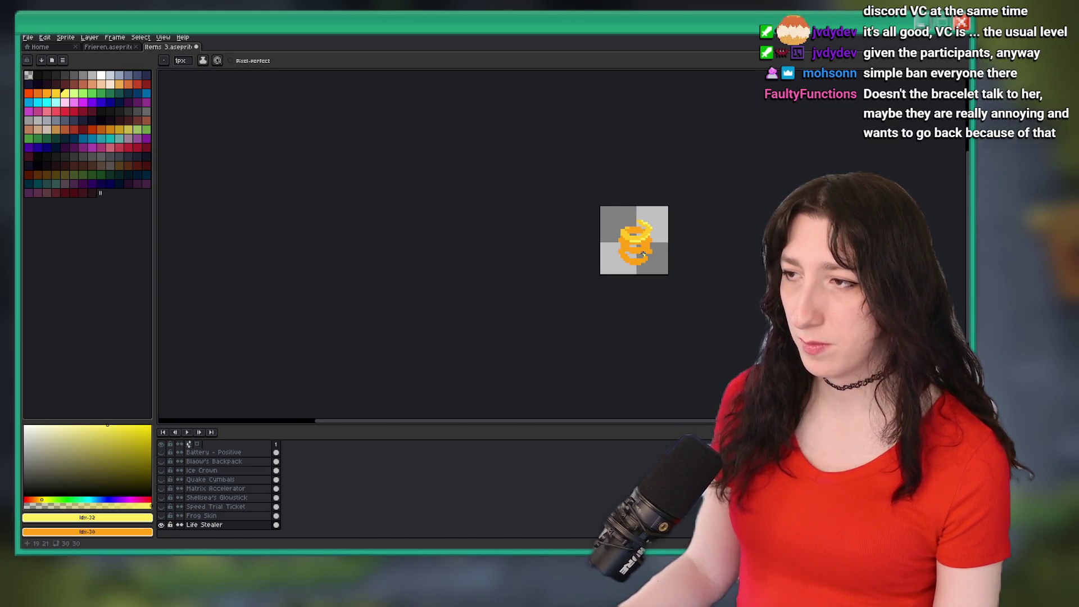
pyautogui.scroll(3, 579, 213)
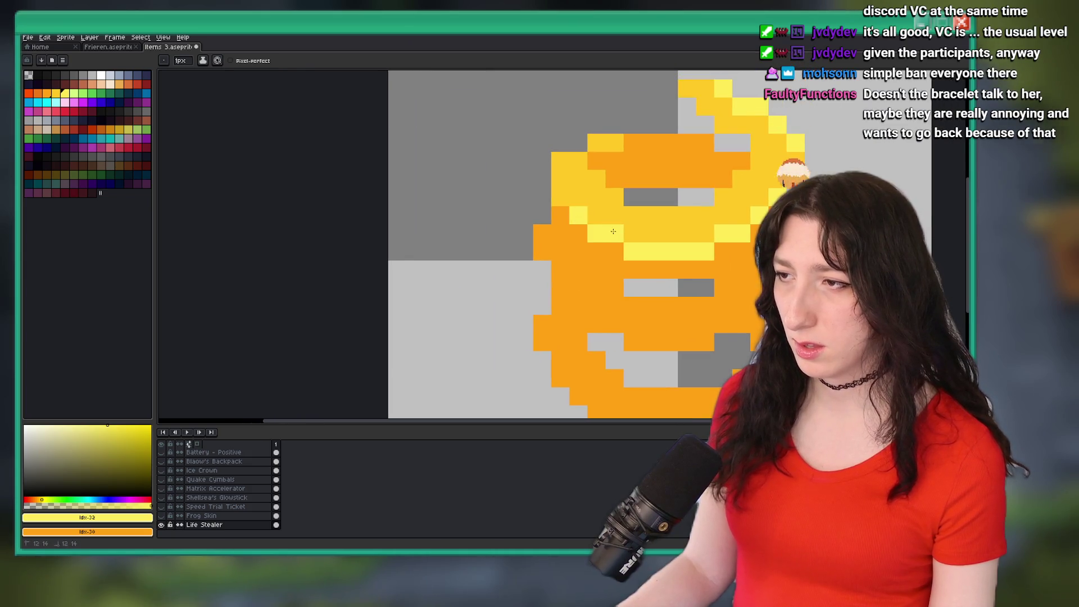
pyautogui.scroll(-5, 613, 231)
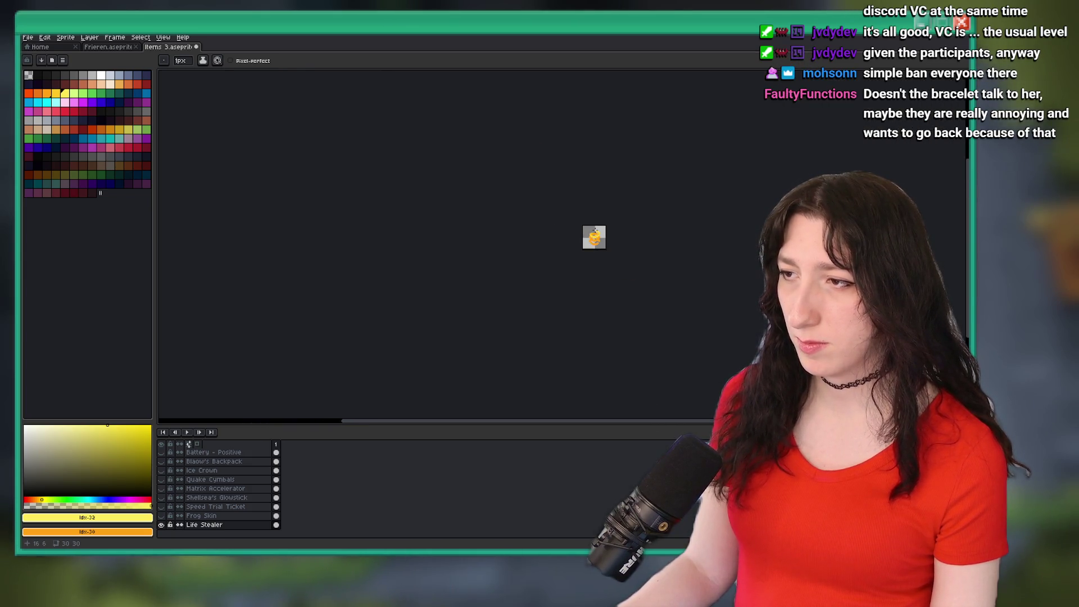
pyautogui.scroll(5, 595, 229)
# Add a dark-orange shadow pixel on the top coil, undoing a trial shadow row and lower-ring fill.
pyautogui.press('i')
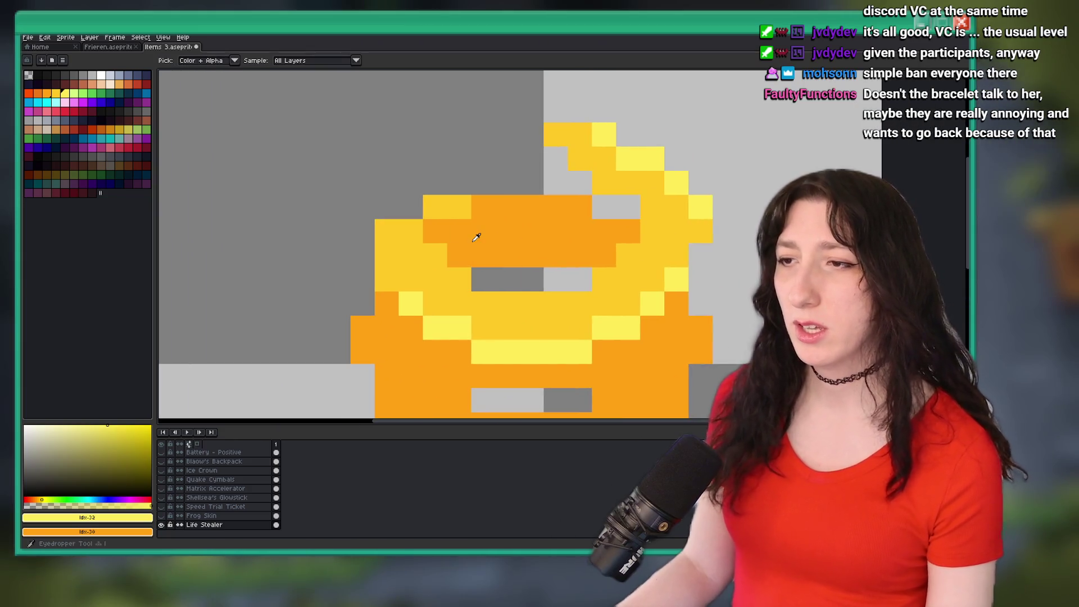
pyautogui.click(476, 237)
pyautogui.click(39, 95)
pyautogui.press('b')
pyautogui.click(515, 293)
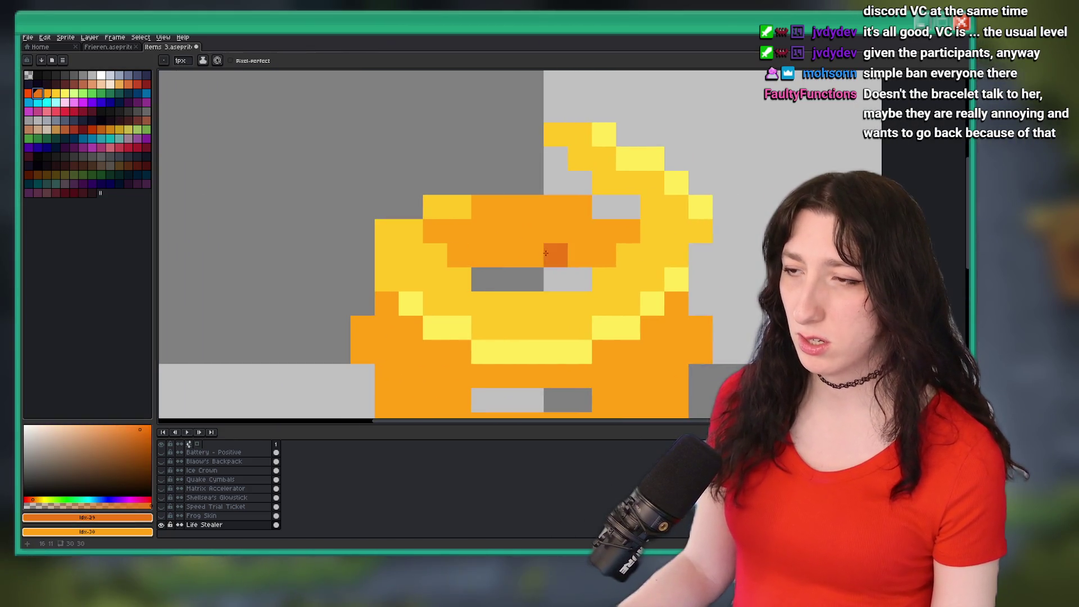
pyautogui.moveTo(578, 254); pyautogui.dragTo(505, 255)
pyautogui.hotkey('ctrl', 'z')
pyautogui.scroll(-3, 538, 268)
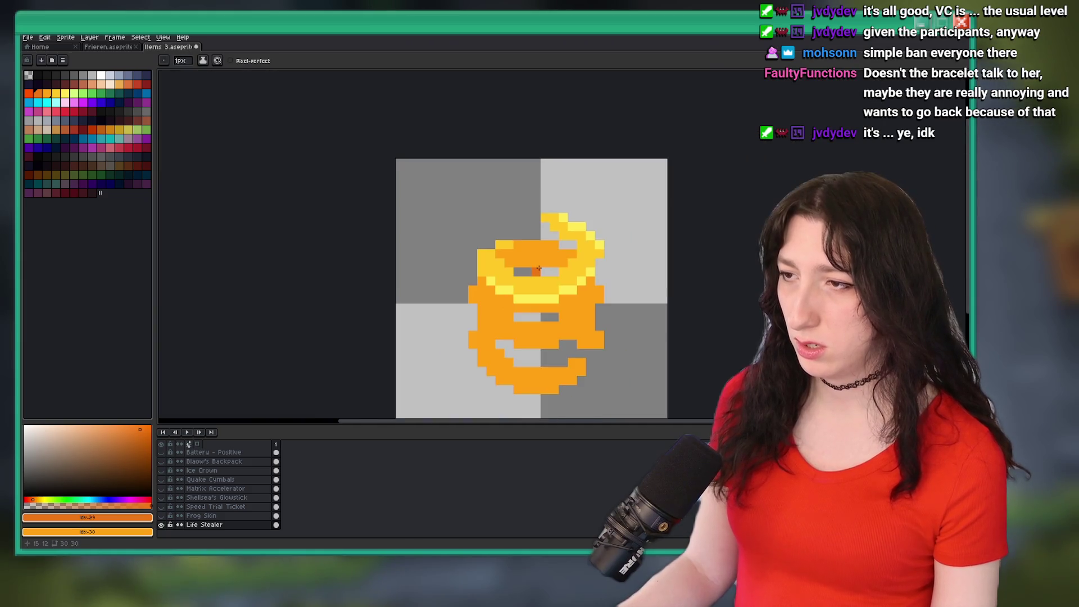
pyautogui.scroll(3, 538, 268)
pyautogui.press('g')
pyautogui.click(611, 258)
pyautogui.scroll(-4, 611, 258)
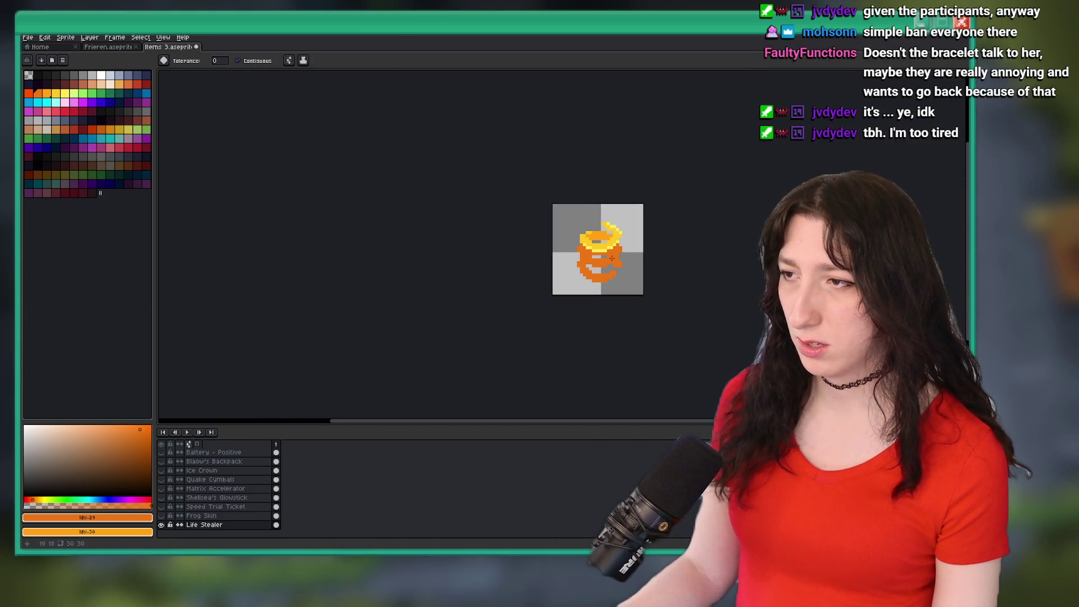
pyautogui.hotkey('ctrl', 'z')
pyautogui.scroll(4, 607, 257)
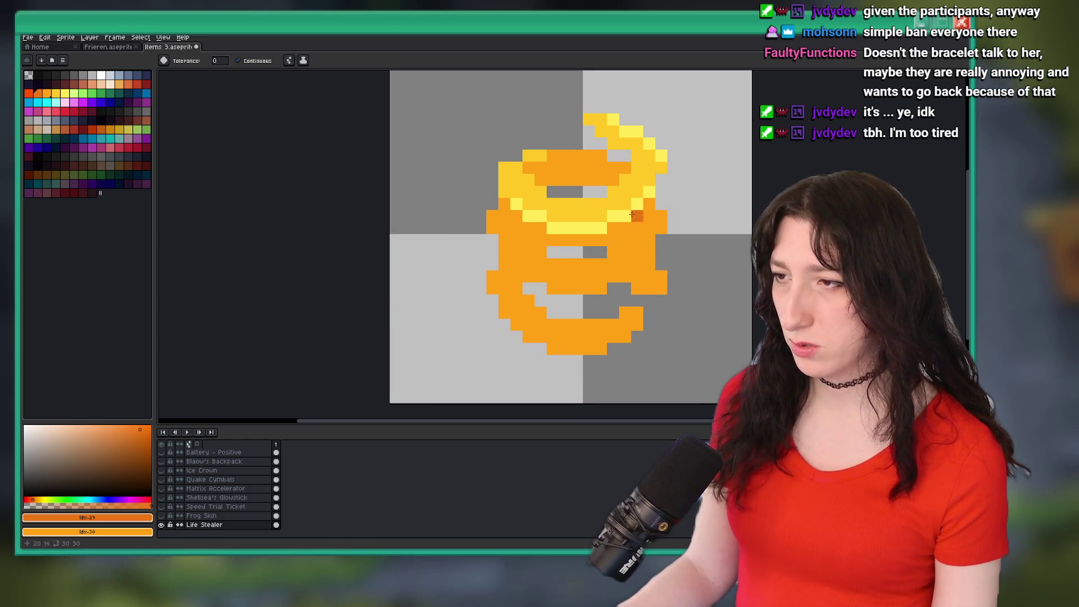
# Undo the leftover dark-orange row and place a dark-orange shadow pixel on the ring.
pyautogui.press('b')
pyautogui.press('e')
pyautogui.scroll(-1, 562, 255)
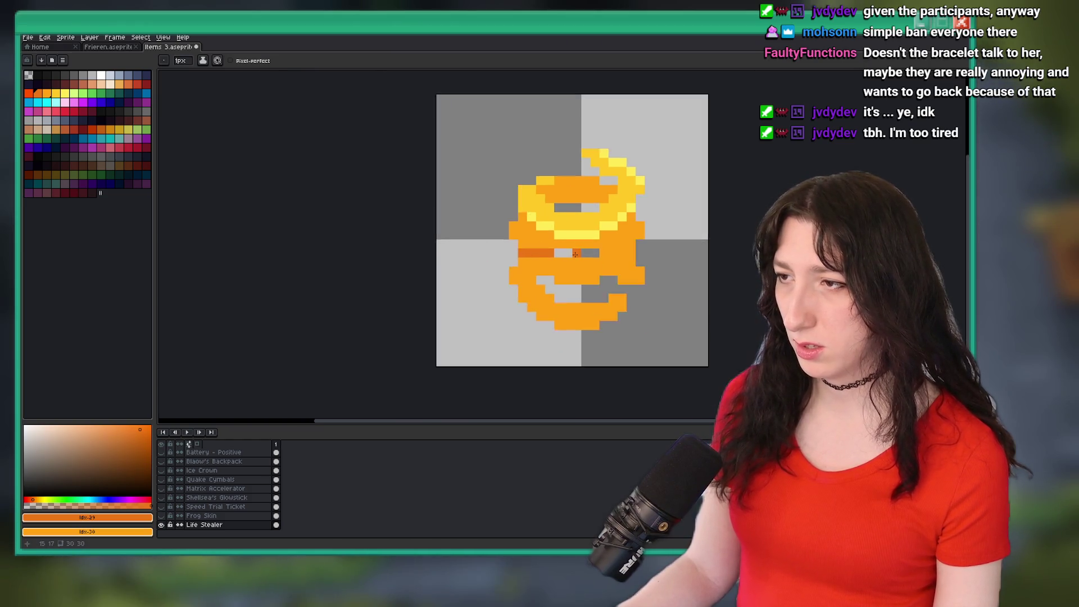
pyautogui.scroll(2, 594, 257)
pyautogui.hotkey('ctrl', 'z')
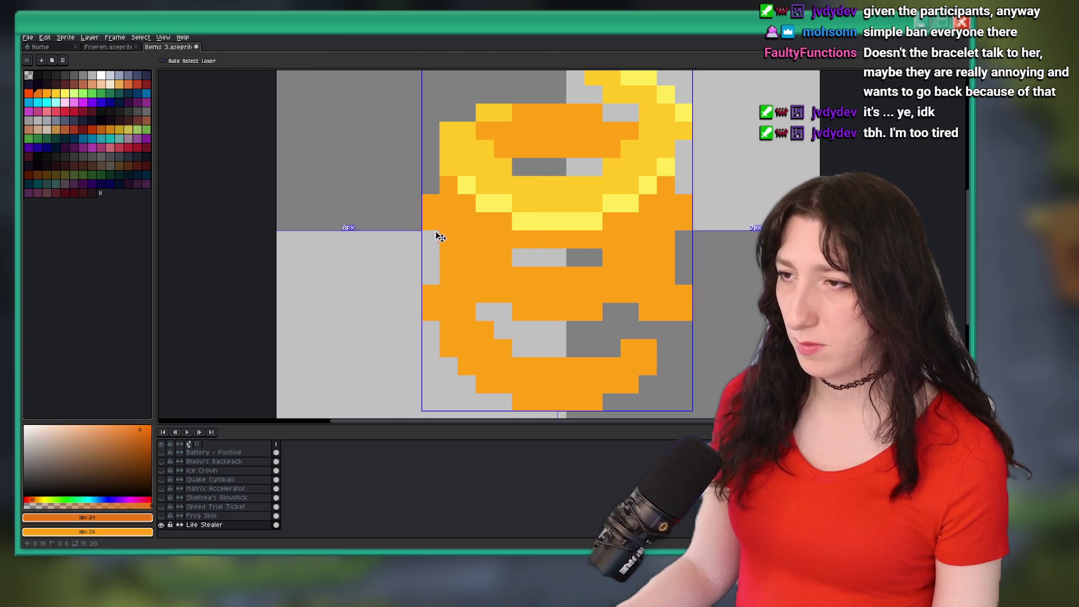
pyautogui.press('b')
pyautogui.scroll(-3, 484, 245)
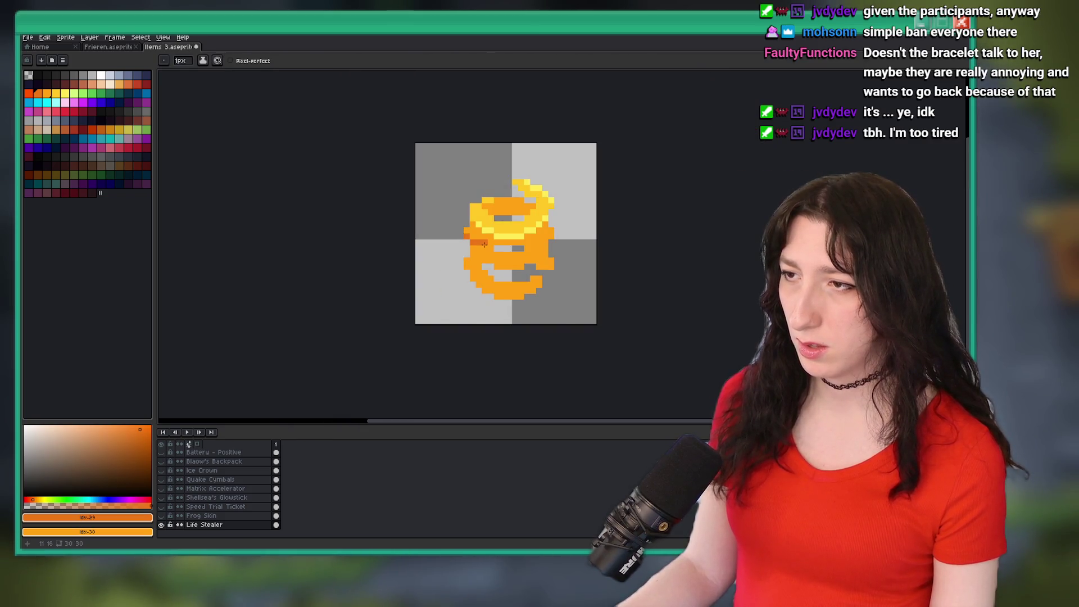
pyautogui.scroll(2, 501, 215)
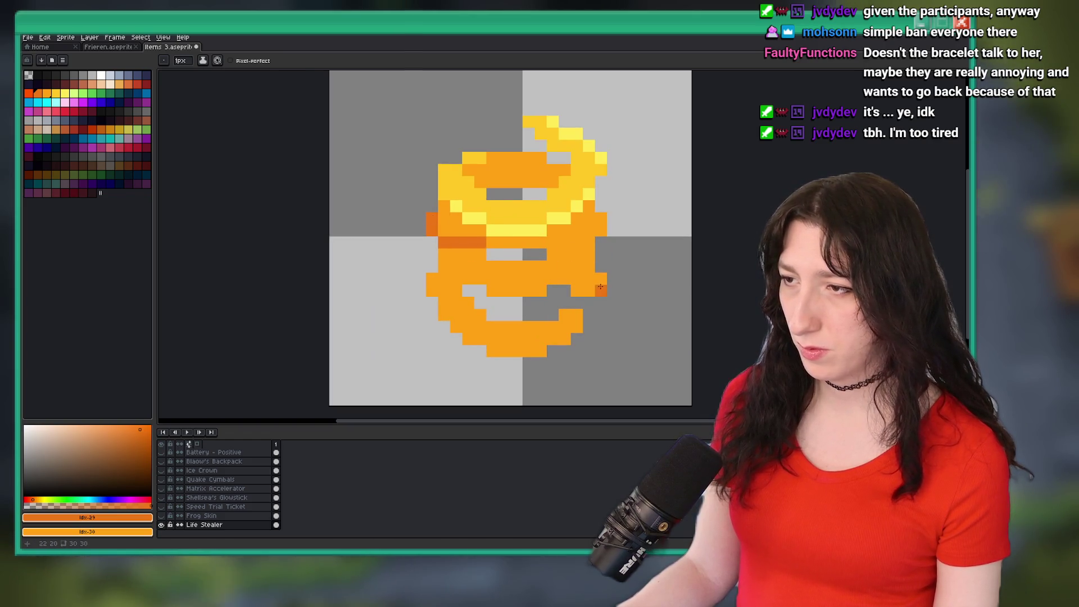
pyautogui.scroll(2, 600, 287)
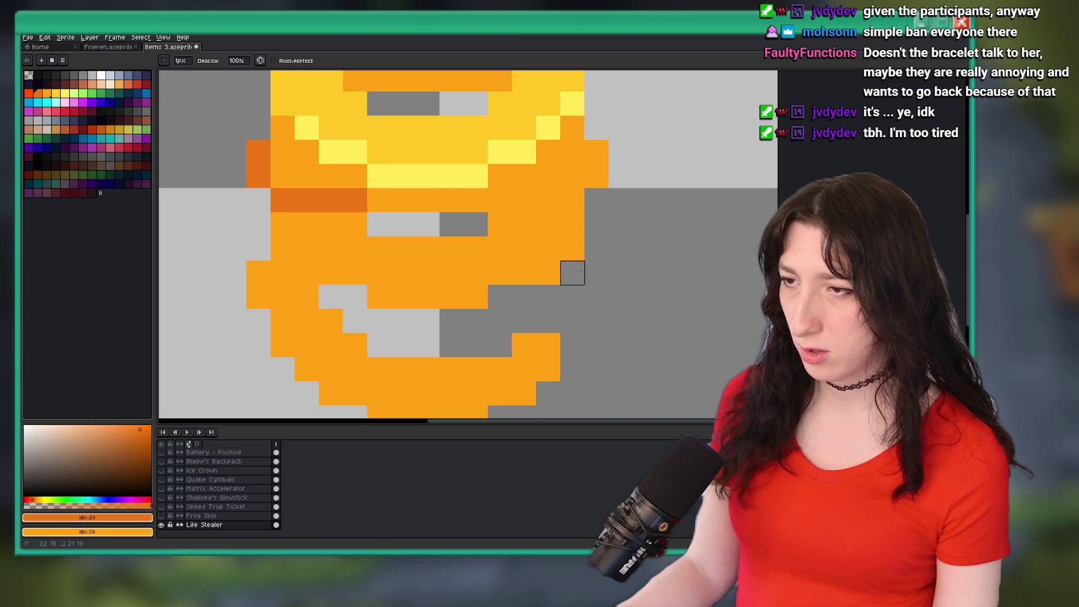
pyautogui.click(506, 275)
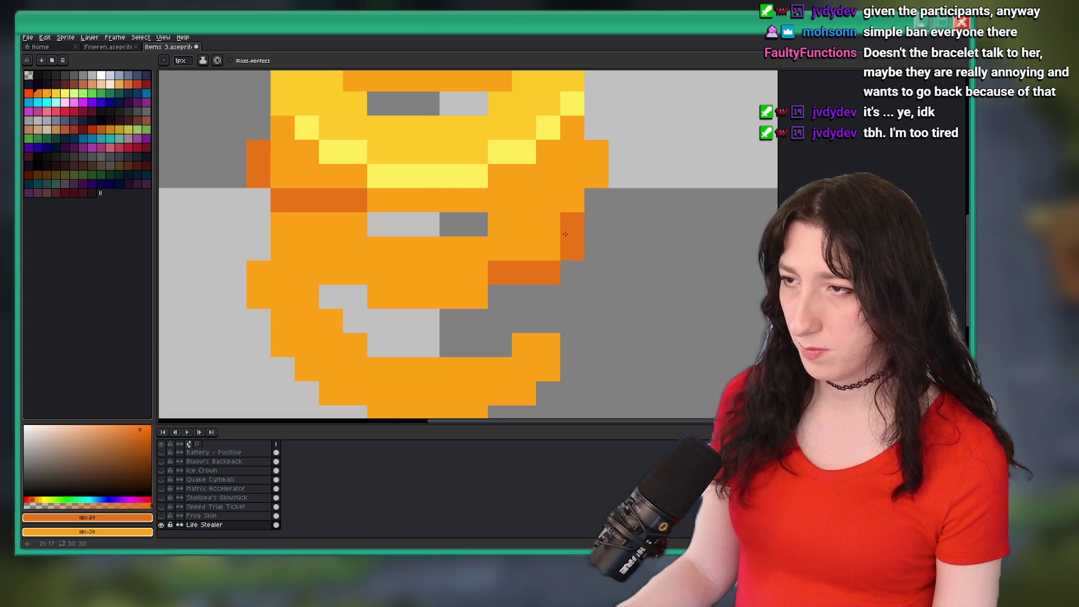
pyautogui.scroll(-5, 565, 234)
pyautogui.scroll(4, 566, 235)
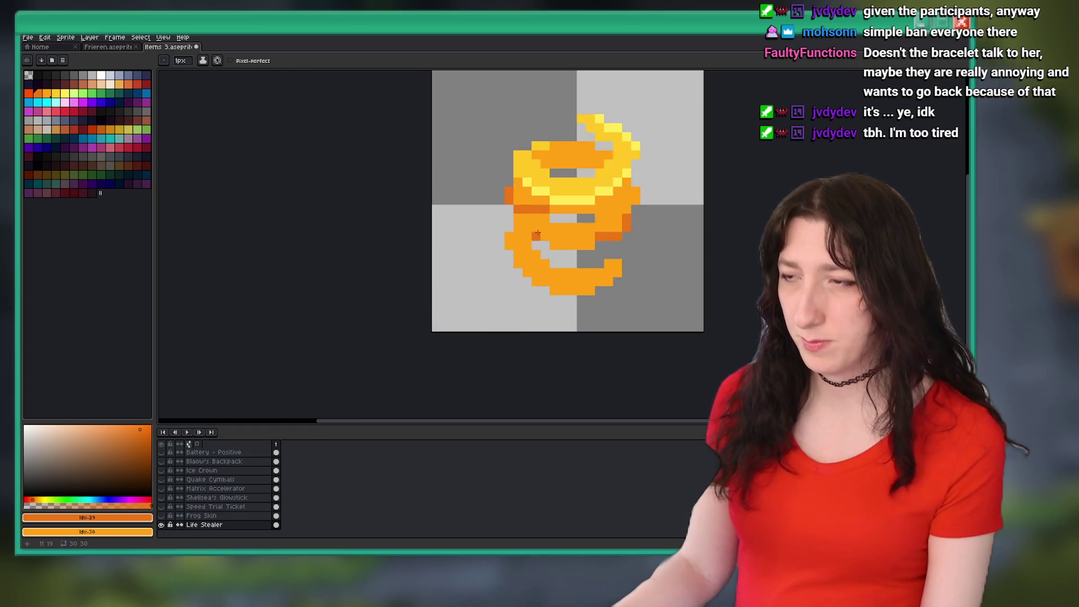
# Shade the lower coil's bottom row dark orange.
pyautogui.press('p')
pyautogui.press('Escape')
pyautogui.scroll(2, 557, 208)
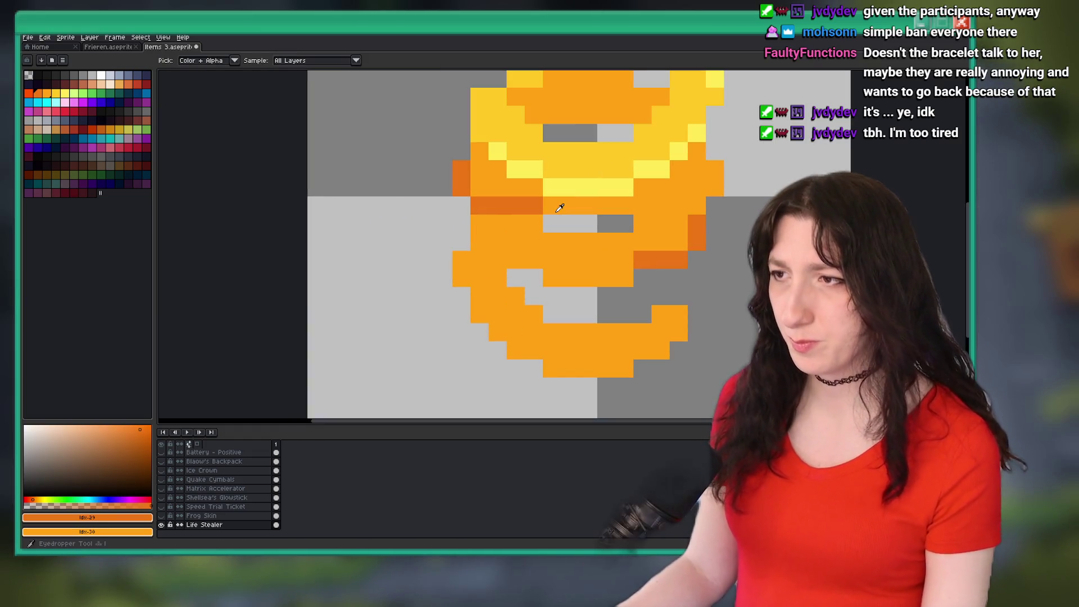
pyautogui.scroll(-4, 550, 245)
pyautogui.scroll(2, 549, 246)
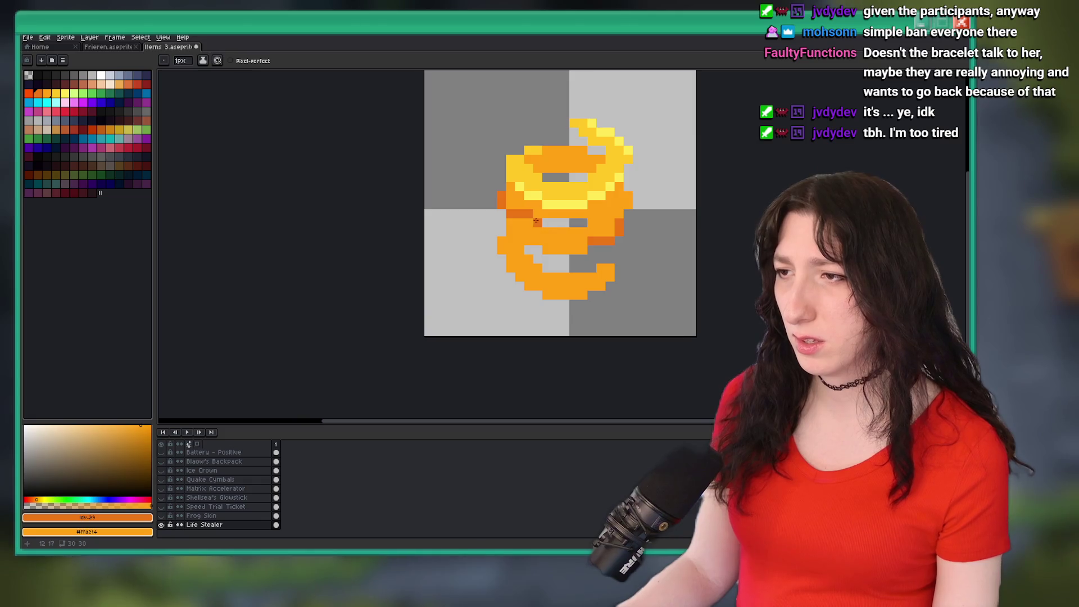
pyautogui.scroll(-4, 538, 240)
pyautogui.scroll(3, 523, 227)
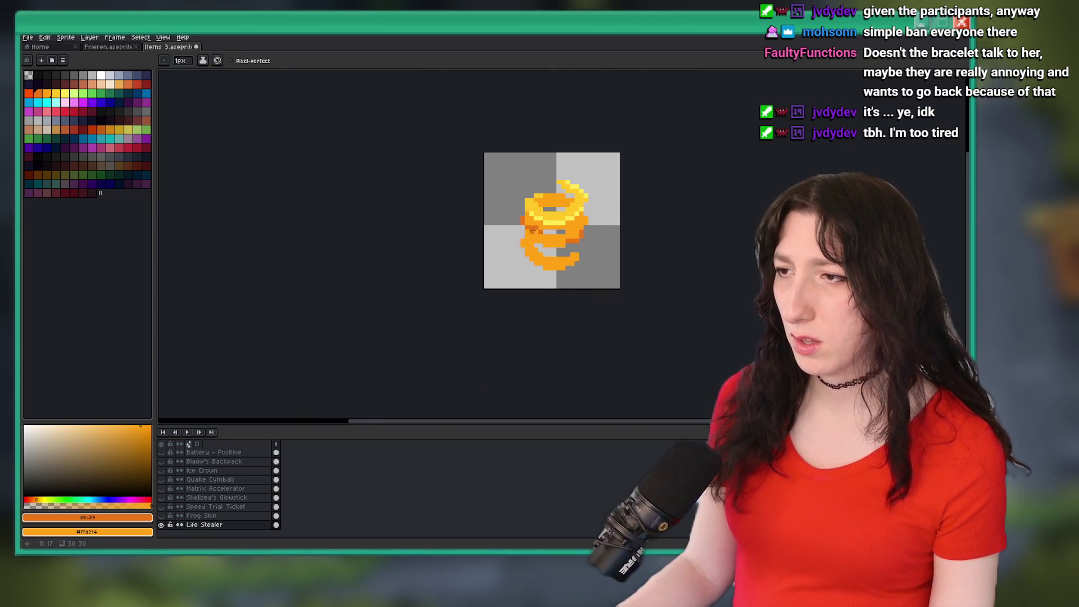
pyautogui.scroll(-3, 523, 227)
pyautogui.scroll(3, 517, 248)
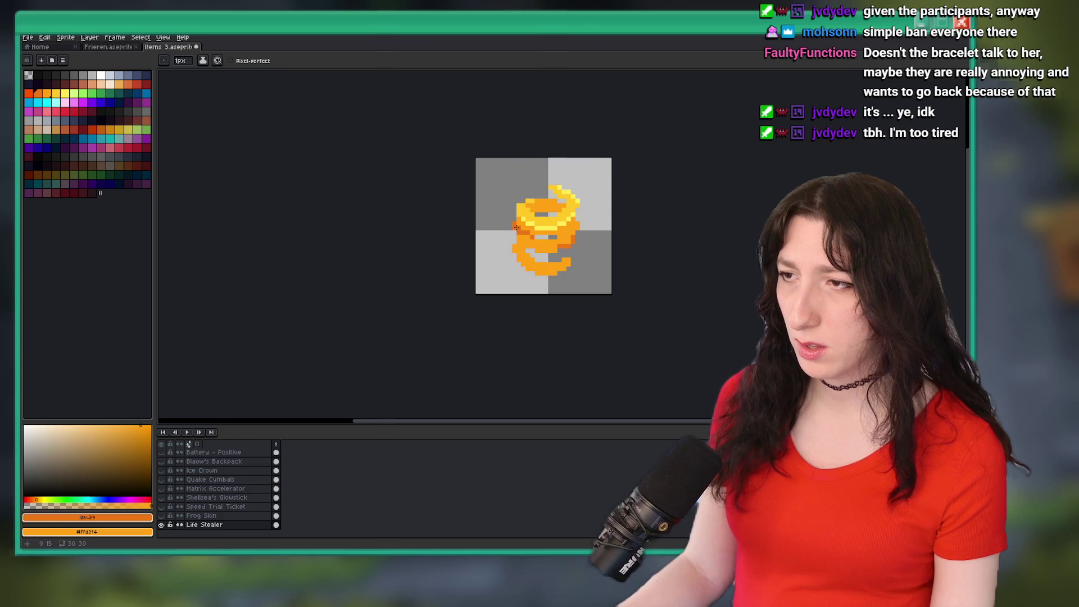
pyautogui.scroll(-1, 513, 263)
pyautogui.scroll(-2, 513, 263)
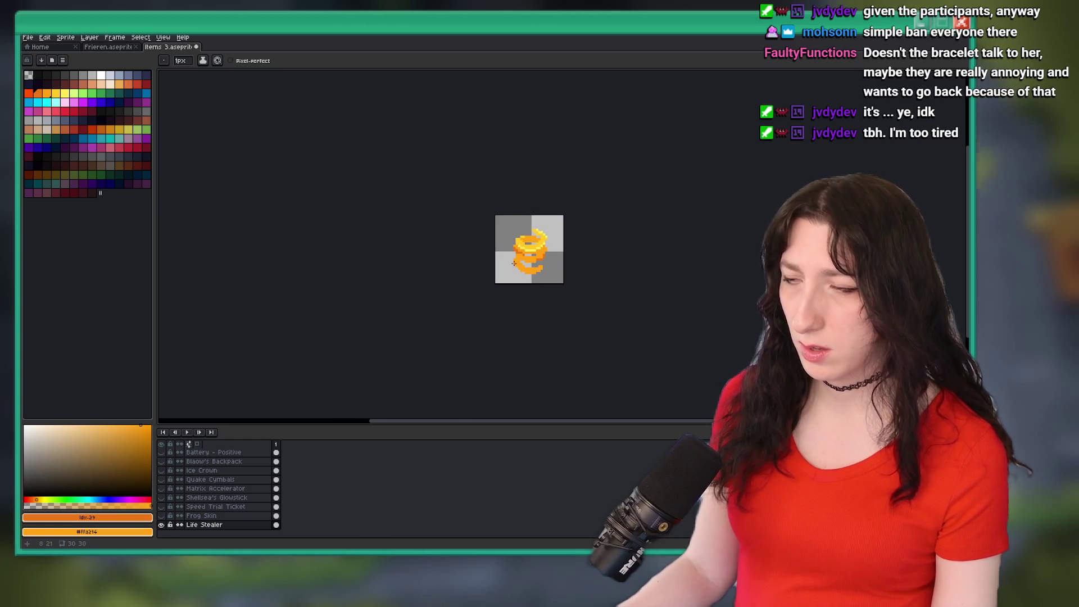
pyautogui.scroll(1, 557, 241)
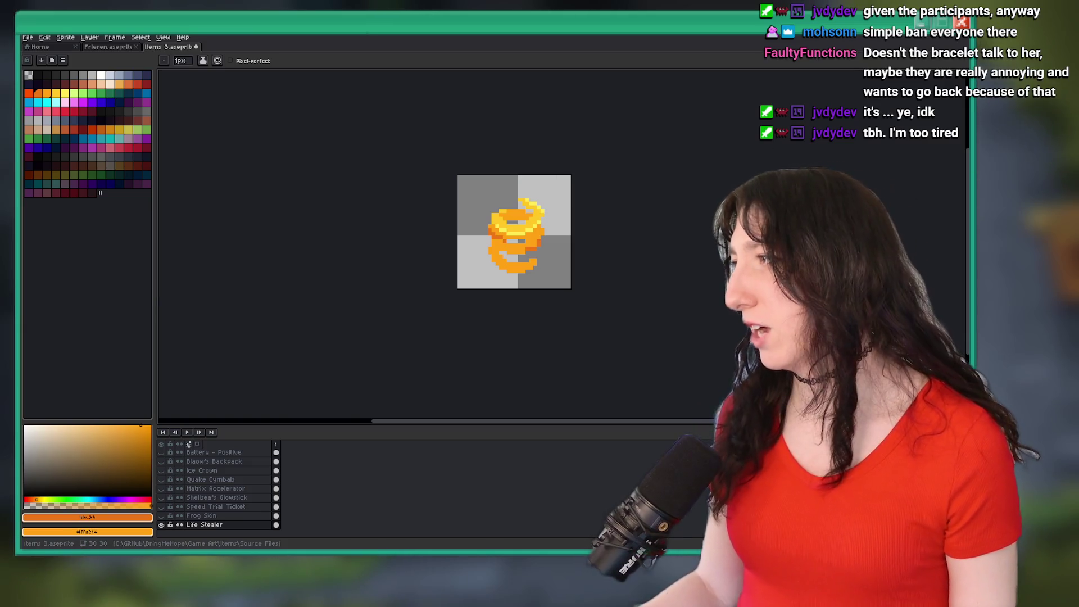
pyautogui.scroll(5, 531, 233)
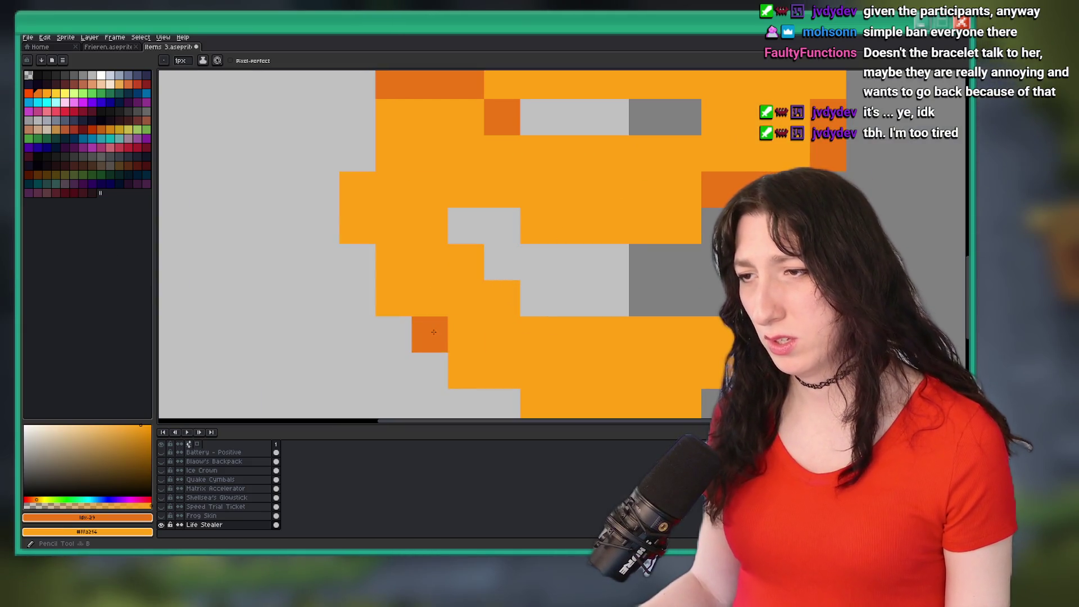
pyautogui.moveTo(497, 321); pyautogui.dragTo(656, 309)
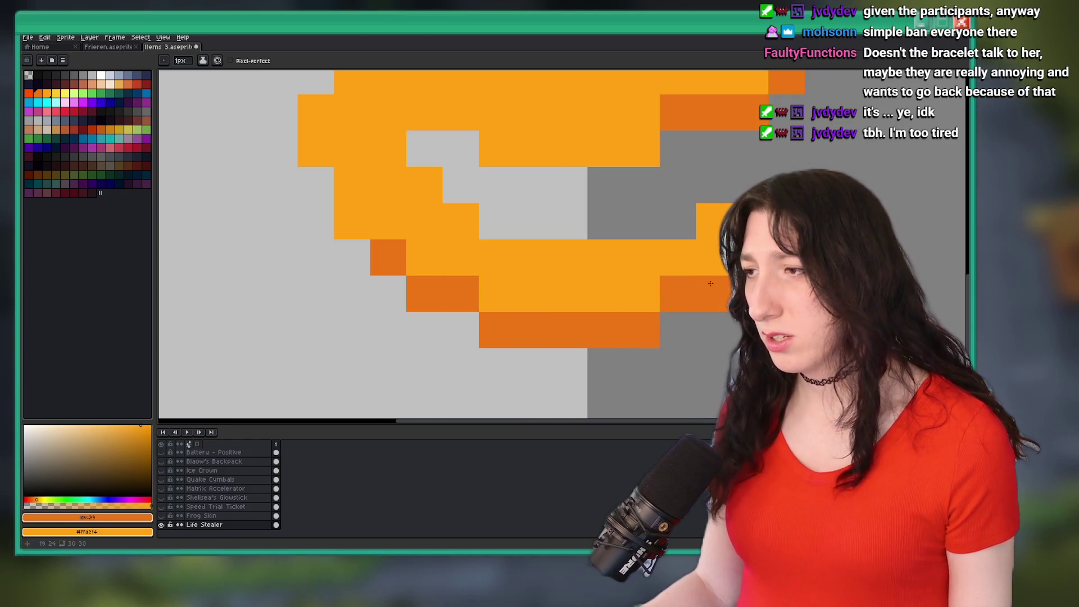
# Darken pixels on the left side of the middle coil with dark orange.
pyautogui.click(352, 221)
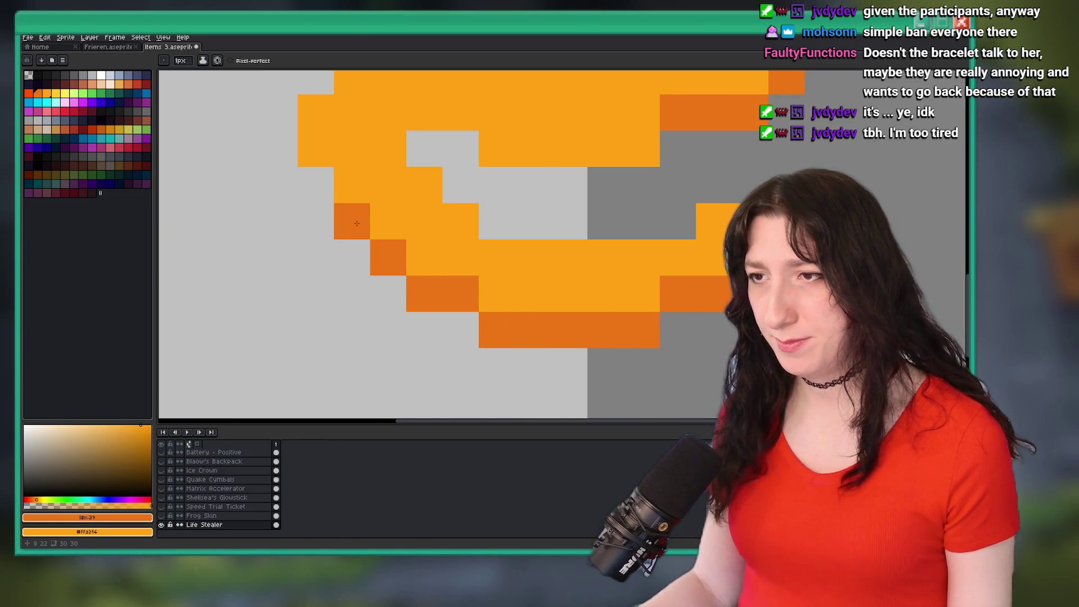
pyautogui.hotkey('ctrl', 'z')
pyautogui.scroll(-9, 325, 164)
pyautogui.scroll(1, 366, 209)
pyautogui.scroll(-1, 423, 247)
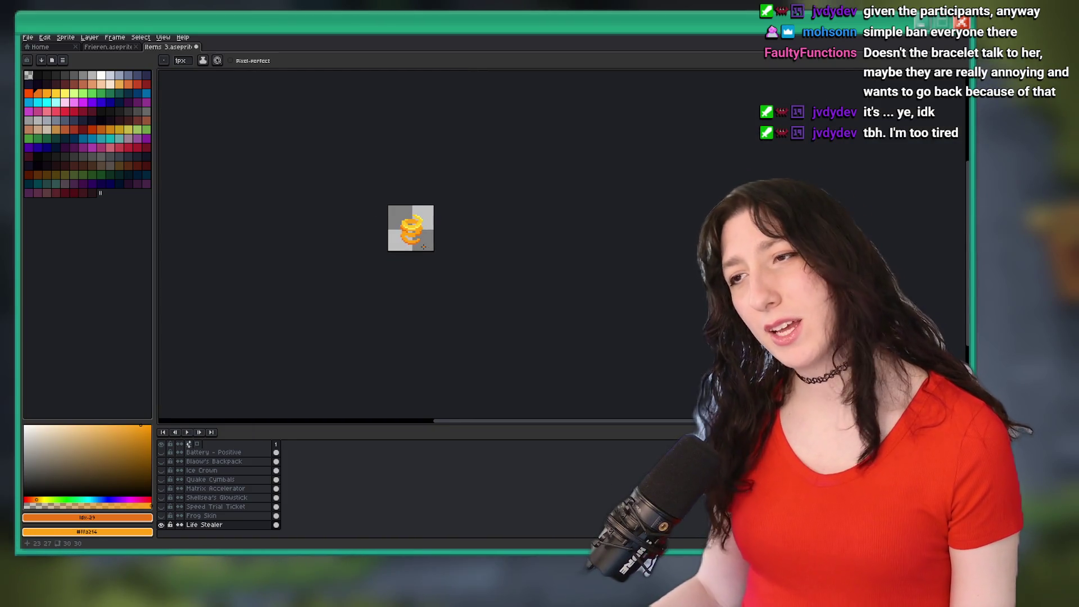
pyautogui.scroll(2, 424, 247)
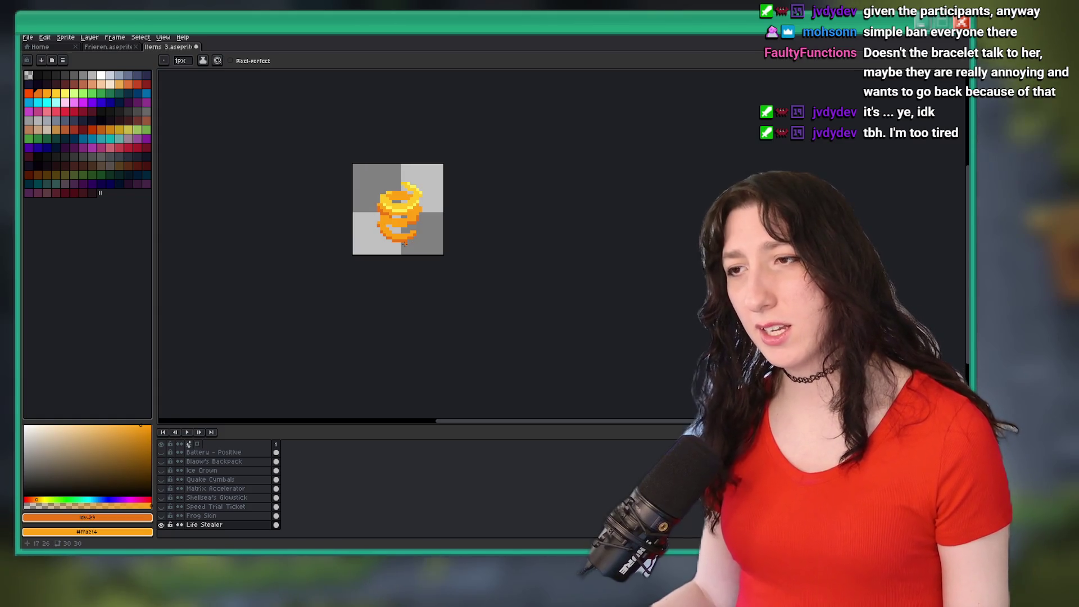
pyautogui.scroll(-3, 405, 244)
pyautogui.scroll(5, 404, 244)
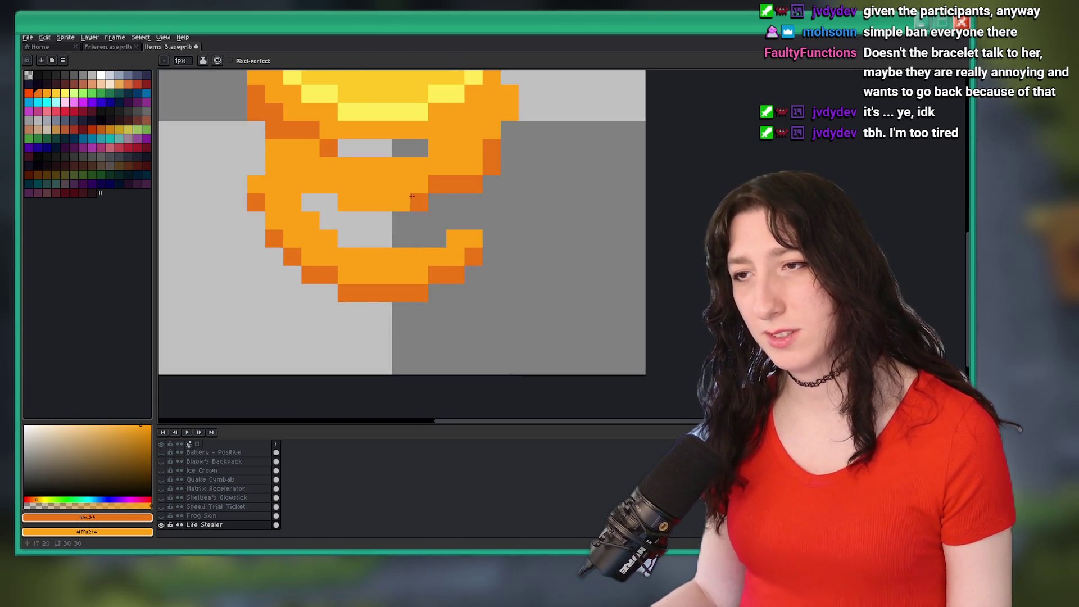
pyautogui.click(304, 178)
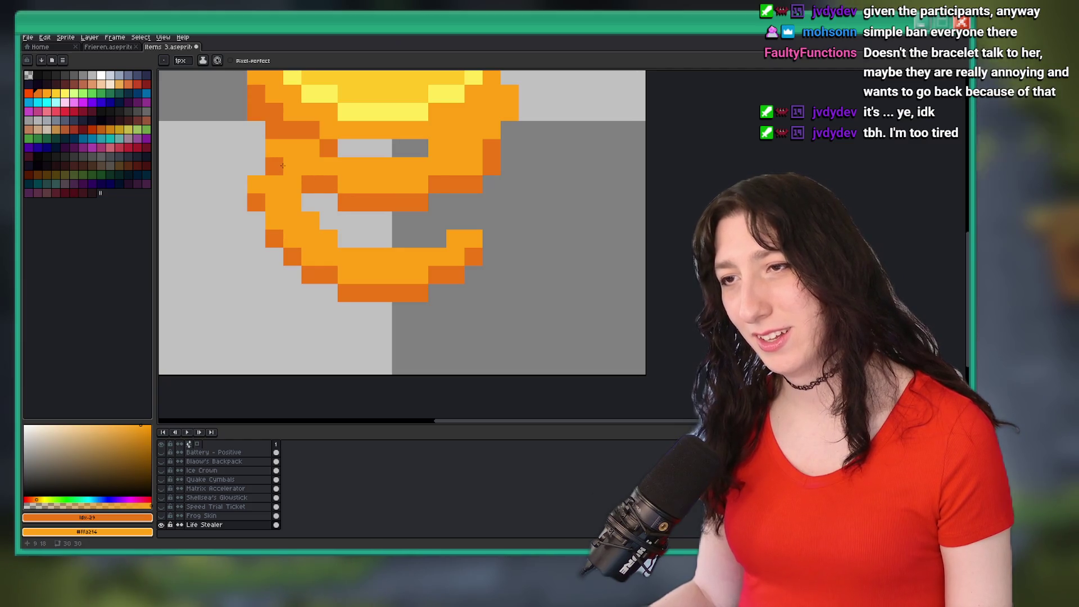
pyautogui.scroll(-5, 268, 200)
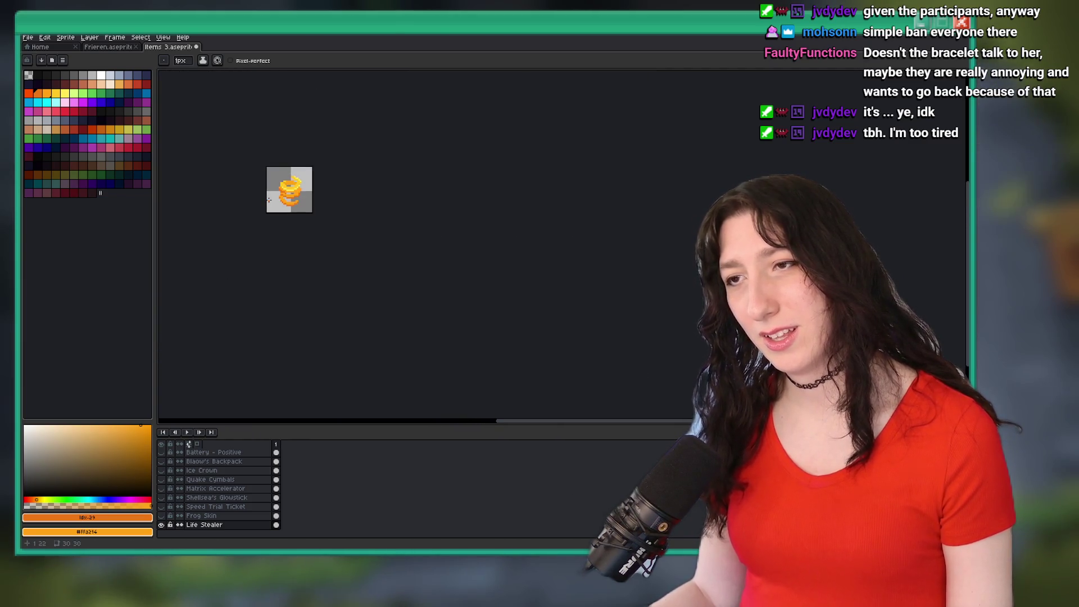
pyautogui.scroll(-2, 315, 272)
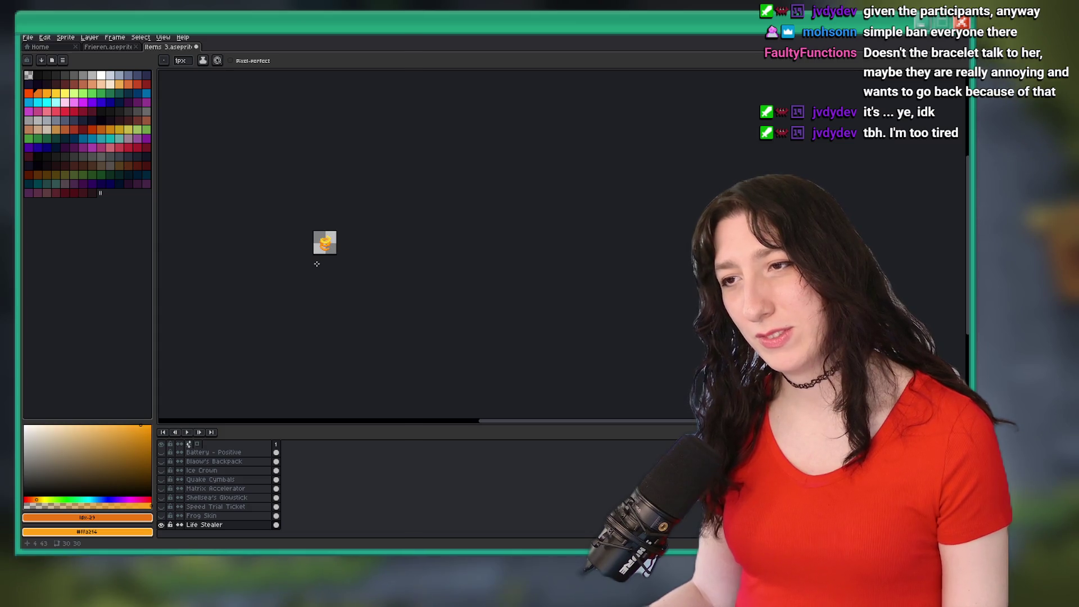
pyautogui.scroll(4, 326, 244)
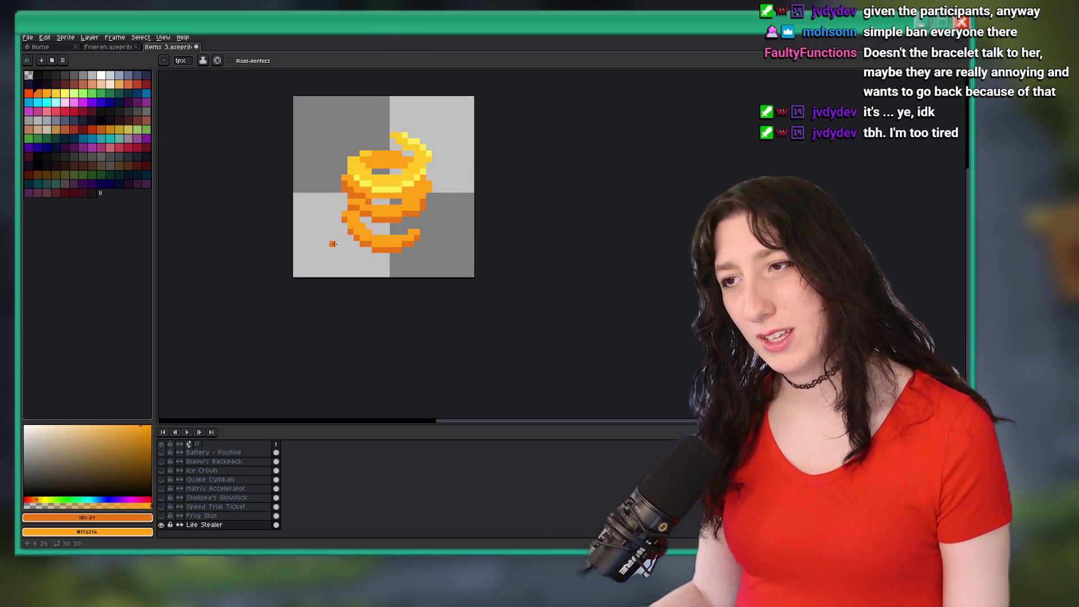
pyautogui.scroll(1, 339, 237)
# Try rectangular selections around the bottom of the spring while repositioning the view.
pyautogui.press('m')
pyautogui.moveTo(558, 305); pyautogui.dragTo(354, 223)
pyautogui.scroll(-6, 607, 234)
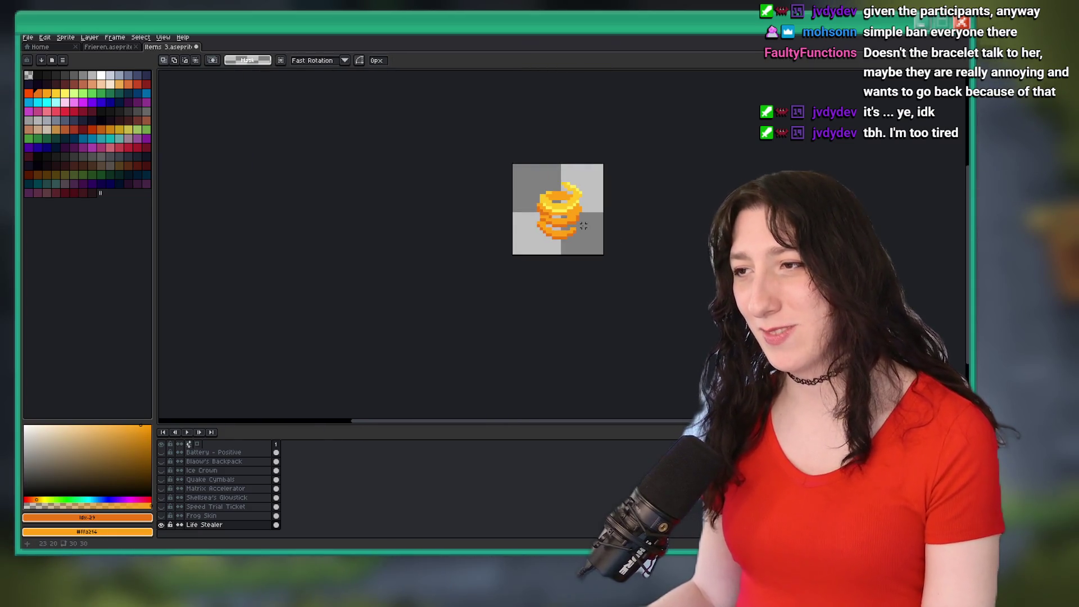
pyautogui.moveTo(583, 231); pyautogui.dragTo(528, 265)
pyautogui.scroll(-1, 528, 265)
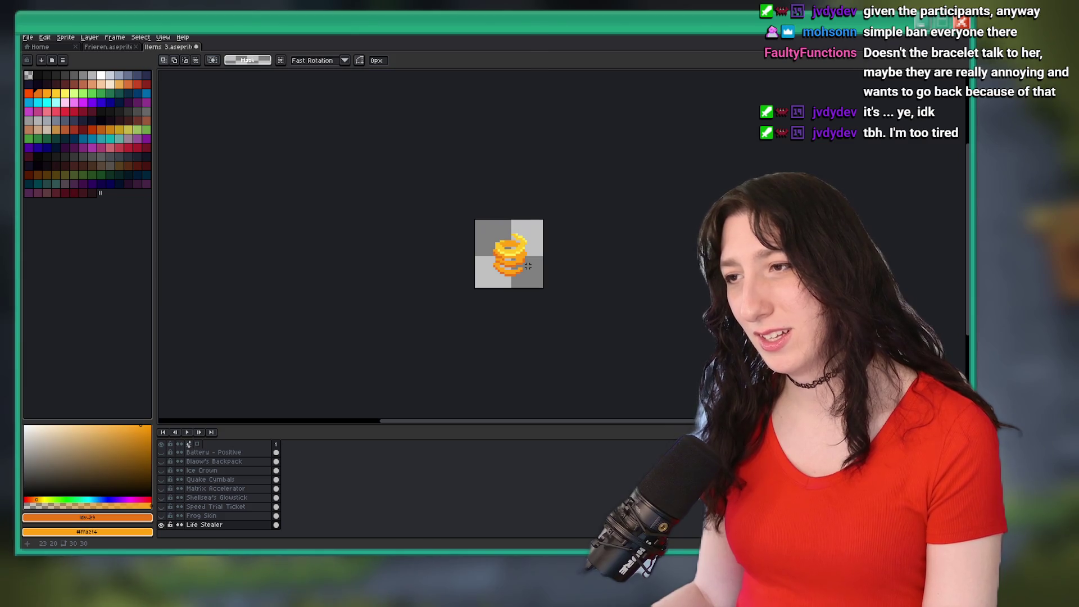
pyautogui.scroll(2, 523, 283)
pyautogui.moveTo(479, 268)
pyautogui.mouseDown()
pyautogui.moveTo(465, 242)
pyautogui.moveTo(503, 243)
pyautogui.mouseUp()
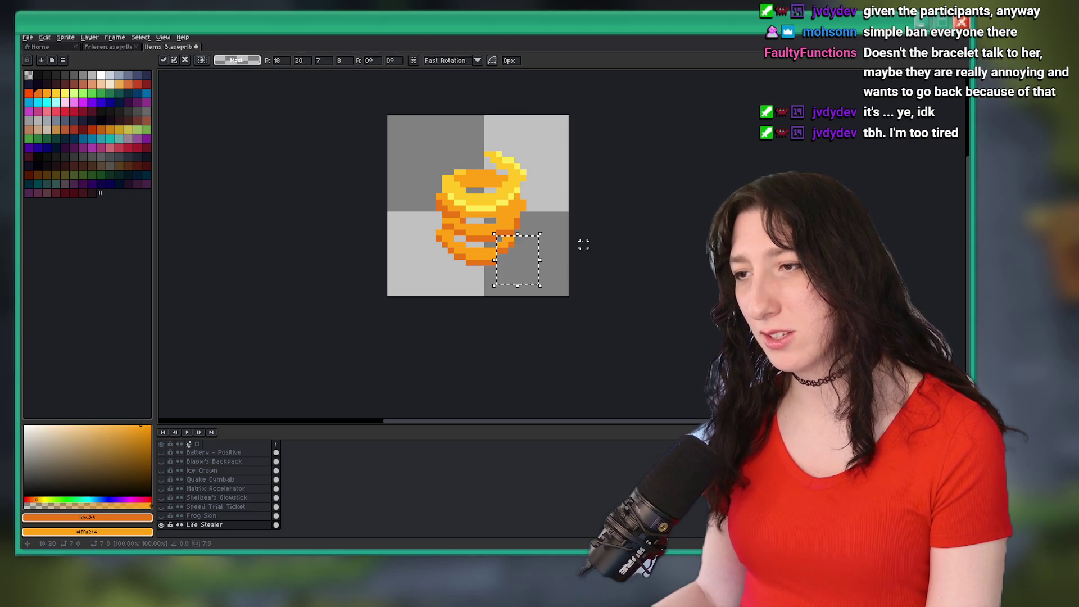
pyautogui.scroll(-2, 549, 274)
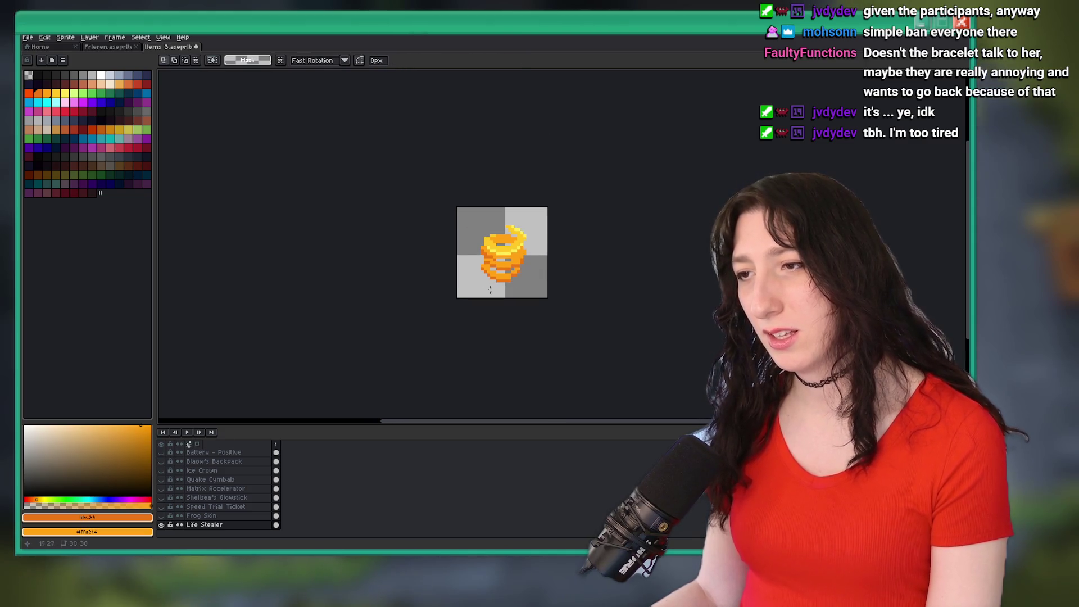
pyautogui.scroll(4, 478, 246)
pyautogui.moveTo(471, 236); pyautogui.dragTo(456, 252)
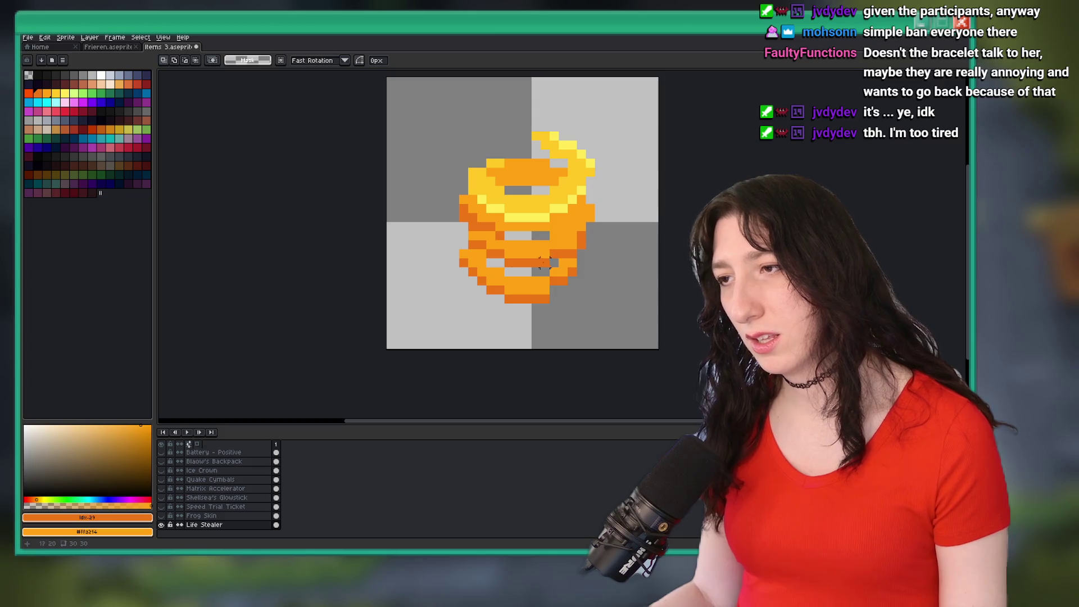
pyautogui.press('e')
pyautogui.press('m')
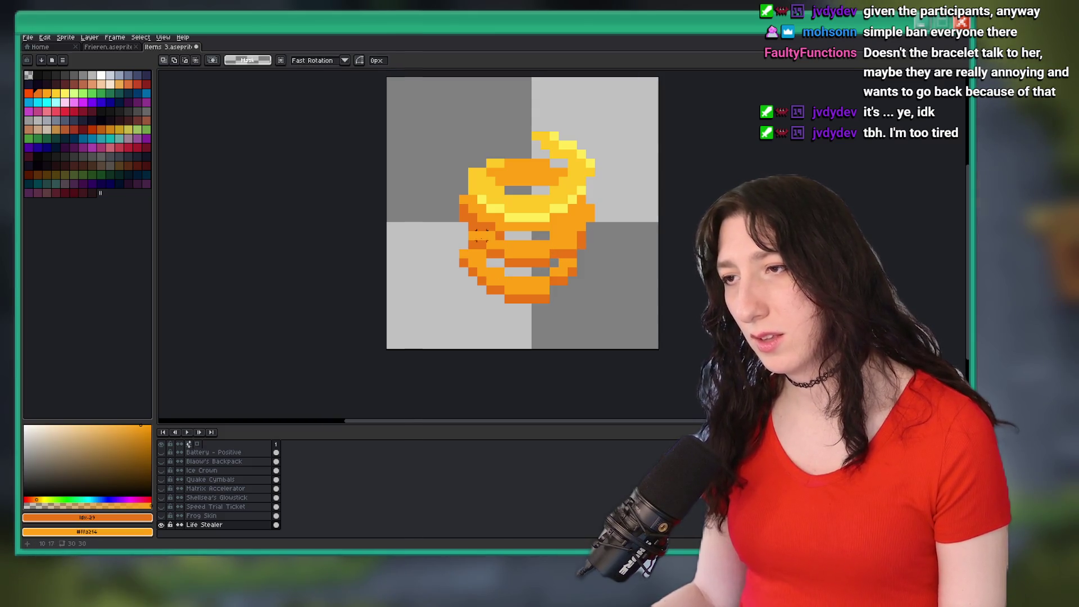
pyautogui.scroll(3, 478, 236)
pyautogui.scroll(-3, 478, 233)
pyautogui.scroll(4, 478, 233)
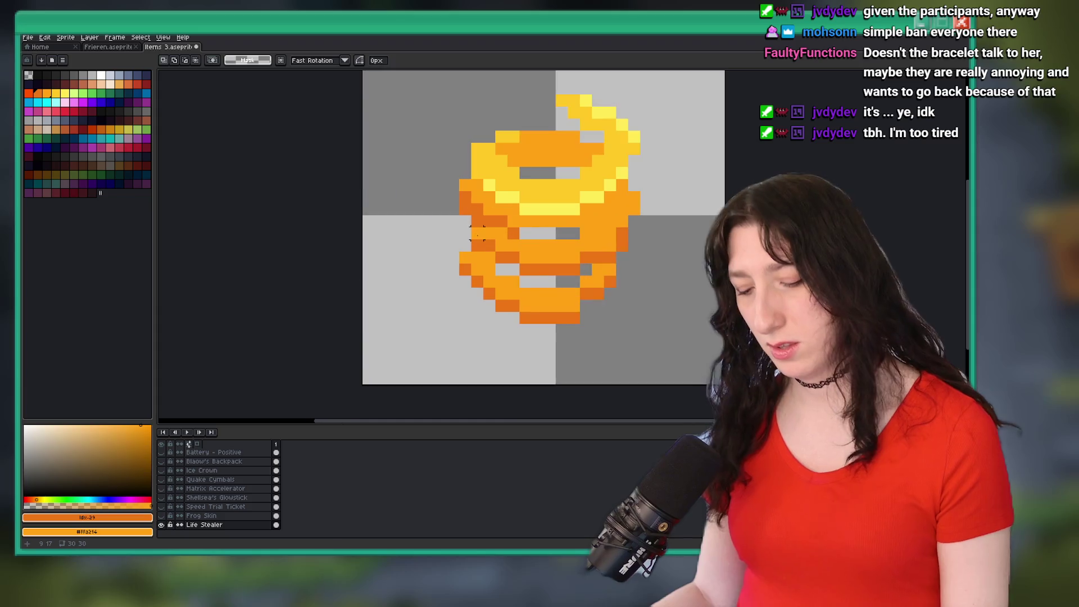
# Eyedrop the dark orange #ed7614 and paint a pixel at the coil's left edge.
pyautogui.press('i')
pyautogui.click(477, 245)
pyautogui.press('b')
pyautogui.click(453, 224)
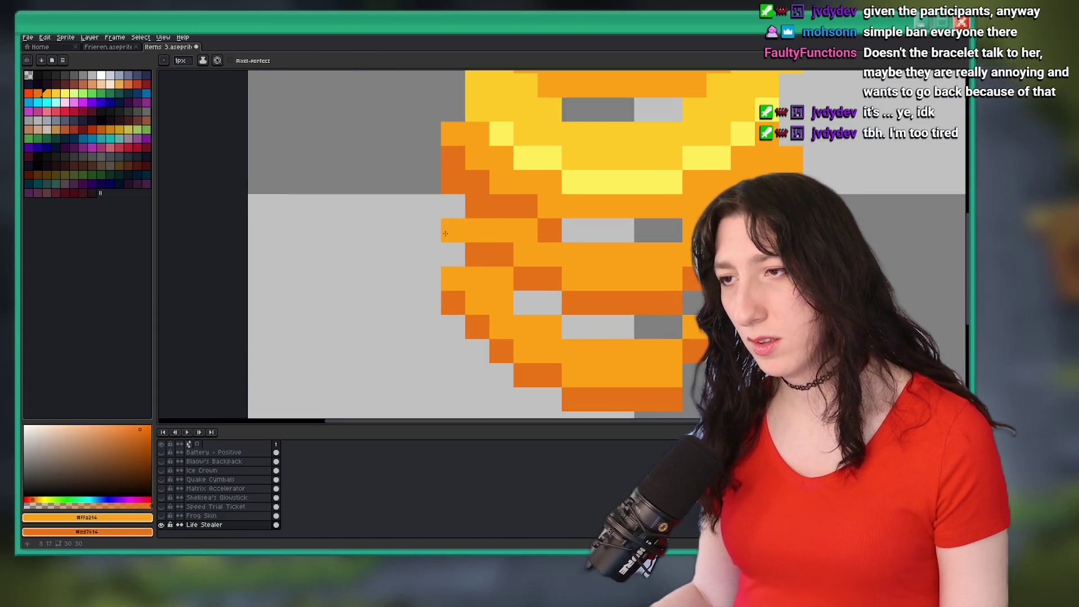
pyautogui.scroll(-10, 498, 253)
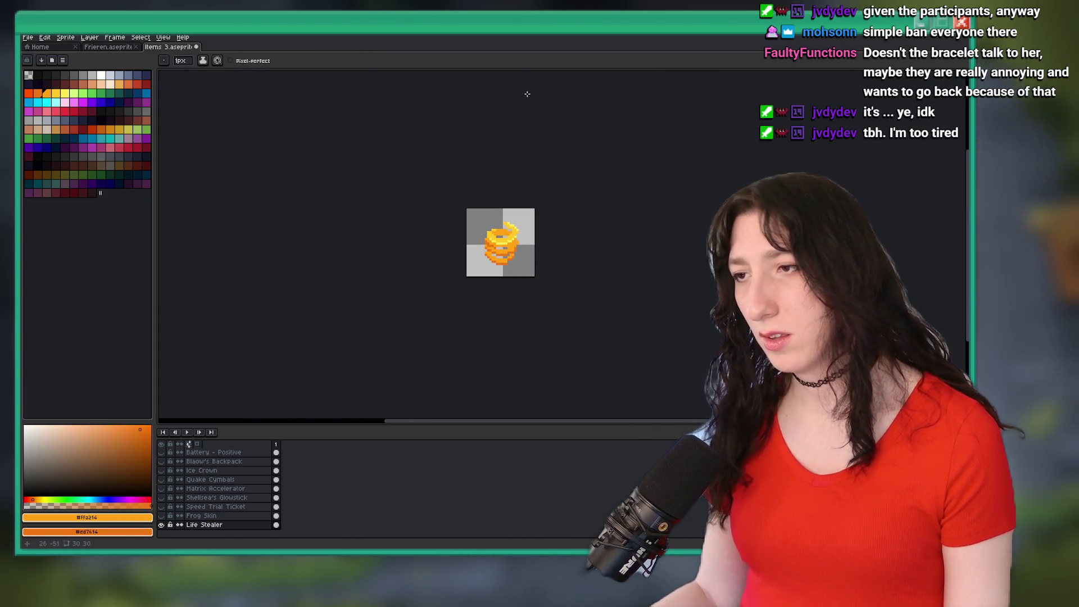
pyautogui.scroll(-1, 499, 264)
# Marquee-select the bottom coil of the spiral.
pyautogui.press('m')
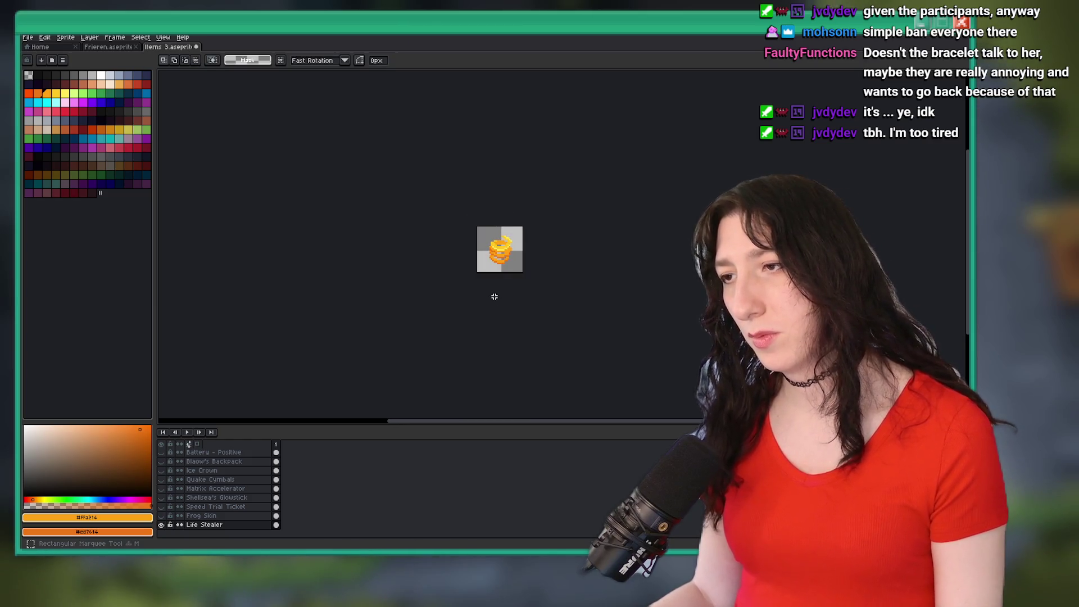
pyautogui.scroll(5, 495, 297)
pyautogui.moveTo(583, 242)
pyautogui.mouseDown()
pyautogui.moveTo(438, 214)
pyautogui.moveTo(425, 195)
pyautogui.mouseUp()
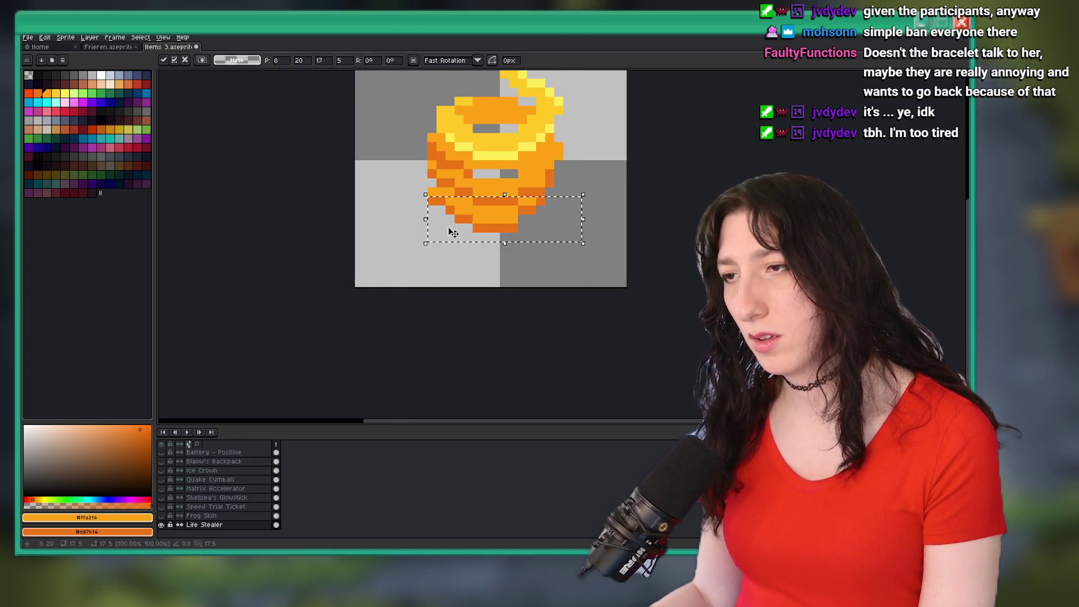